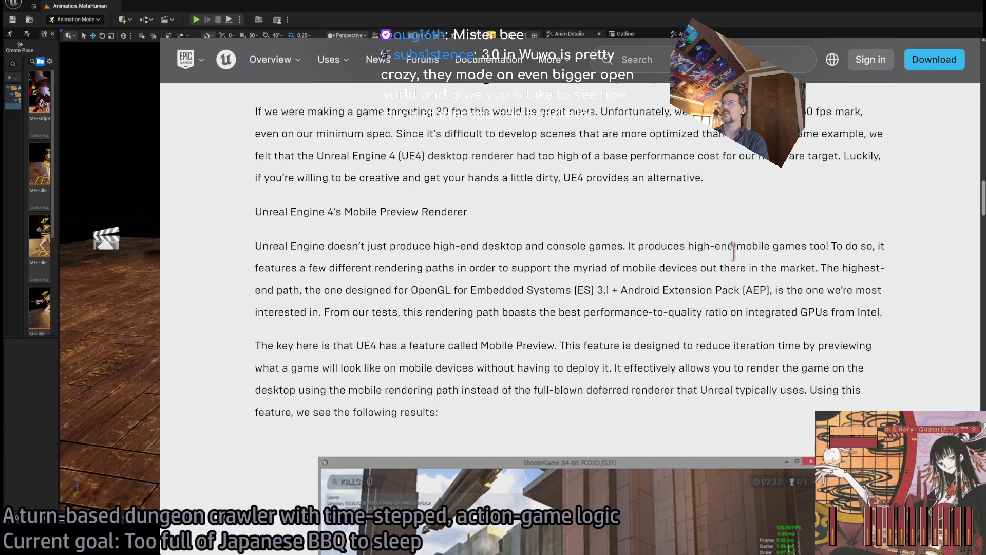
Highlight the sentence introducing Mobile Preview and what the feature is for
scroll(354, 276, down, 2)
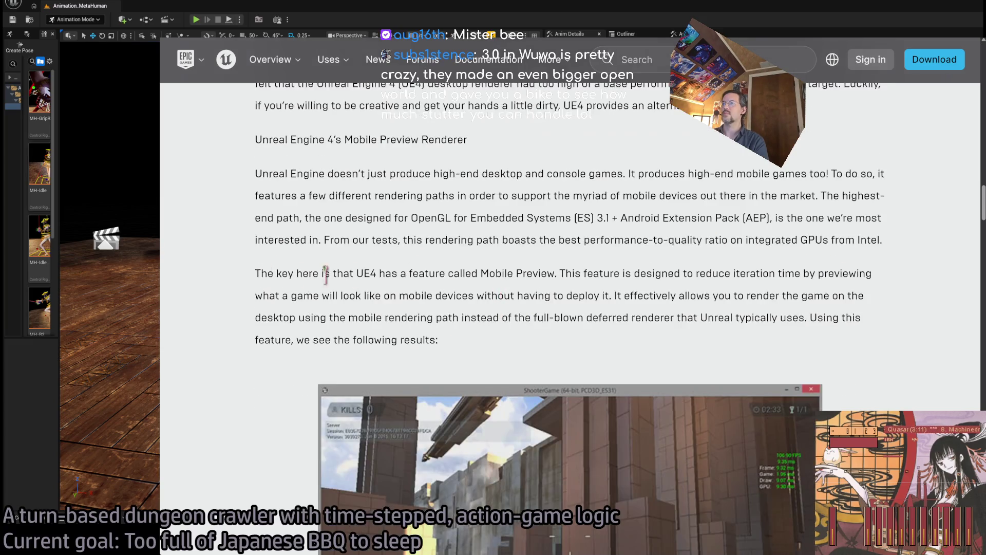
scroll(355, 277, down, 4)
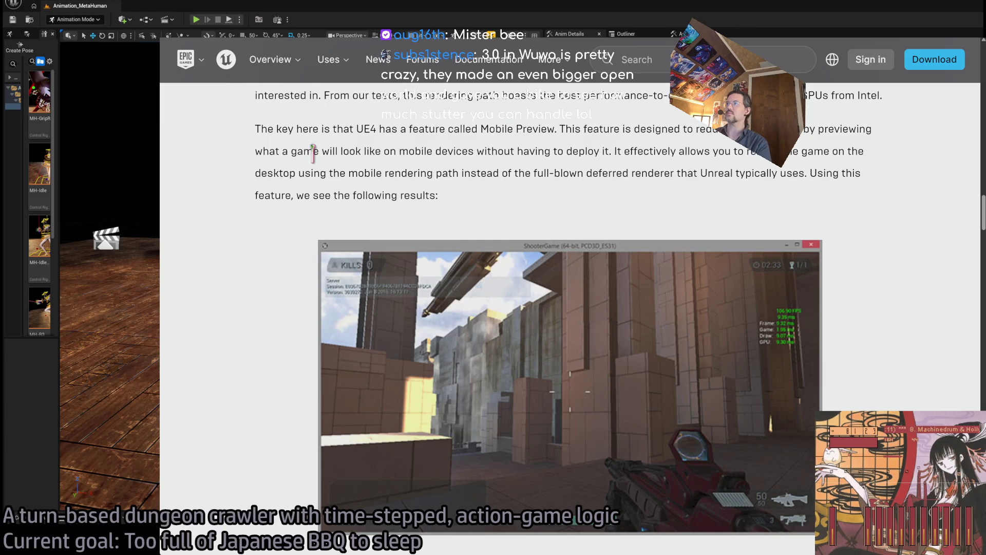
mouse_move(257, 126)
mouse_down()
mouse_move(603, 112)
mouse_move(514, 123)
mouse_move(533, 128)
mouse_up()
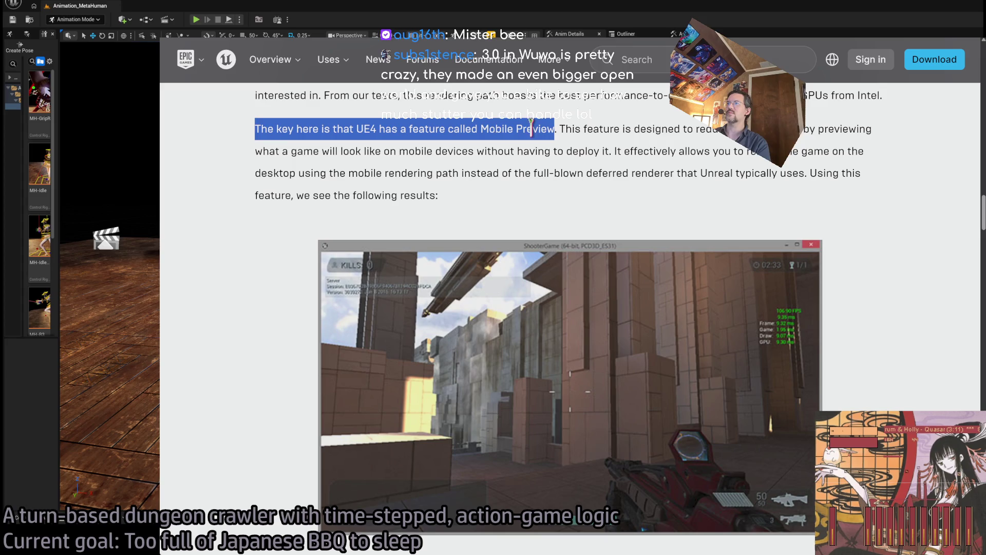
mouse_move(264, 128)
mouse_down()
mouse_move(825, 128)
mouse_move(284, 151)
mouse_move(467, 155)
mouse_move(452, 150)
mouse_up()
click(543, 127)
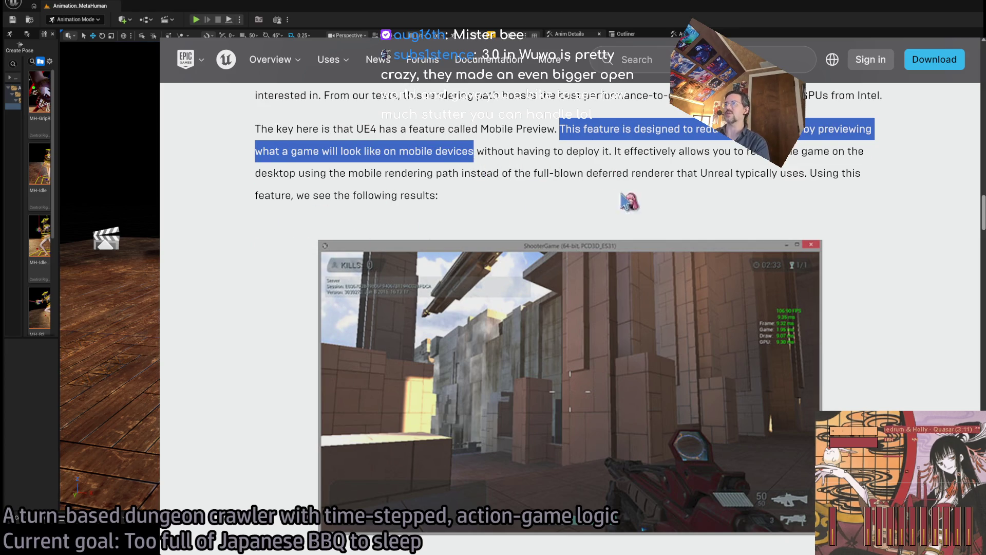
click(658, 200)
Read ahead, then return to highlight the full Mobile Preview paragraph
scroll(277, 236, down, 8)
scroll(239, 246, down, 4)
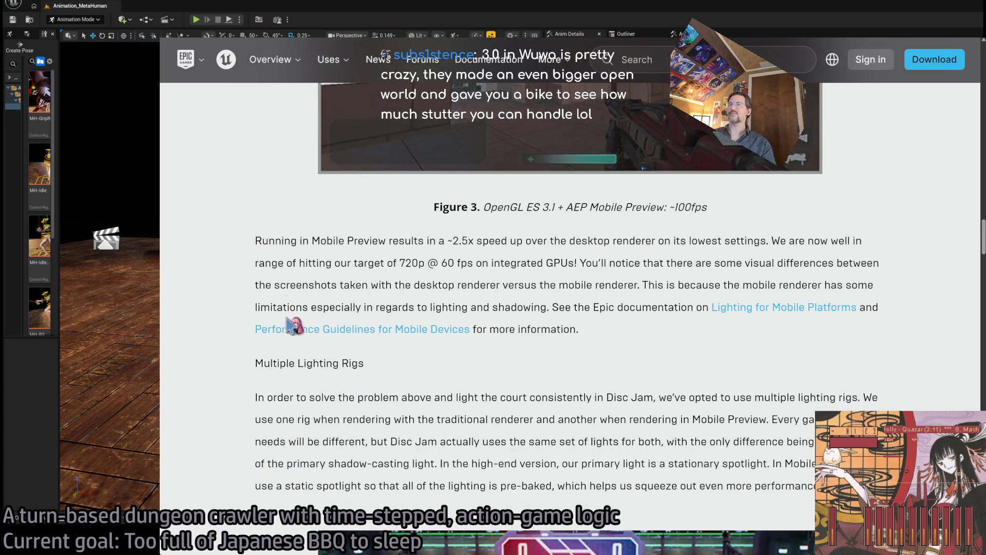
scroll(282, 346, down, 15)
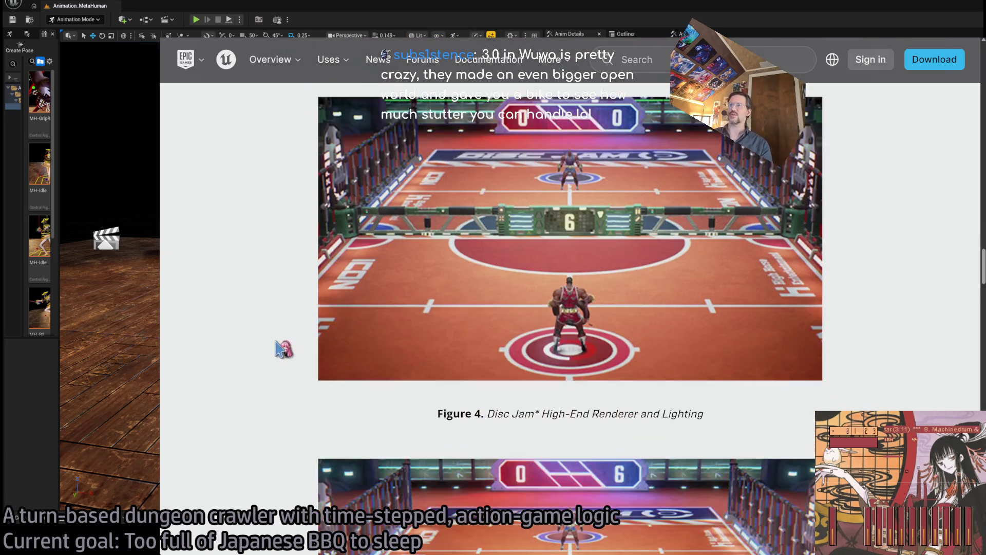
scroll(237, 249, down, 3)
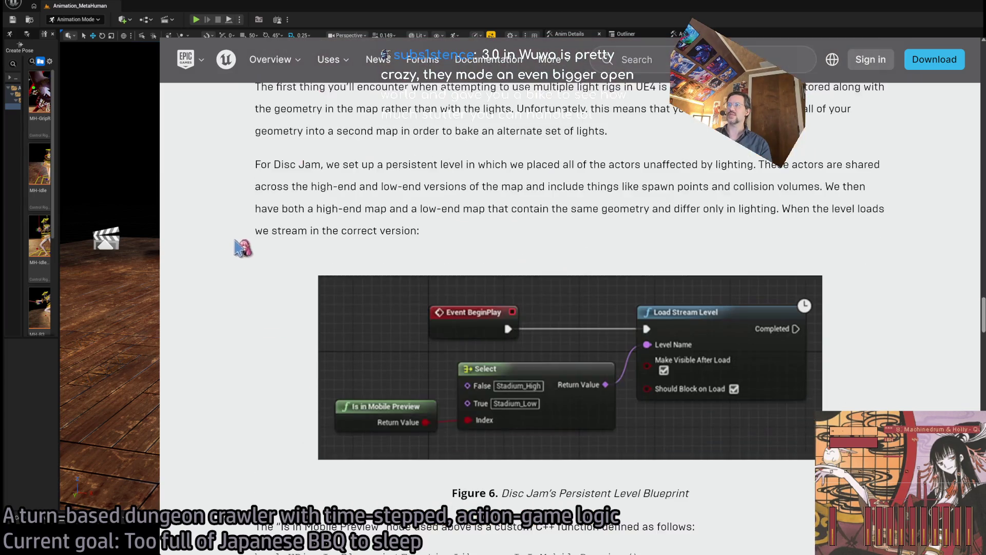
scroll(236, 248, up, 1)
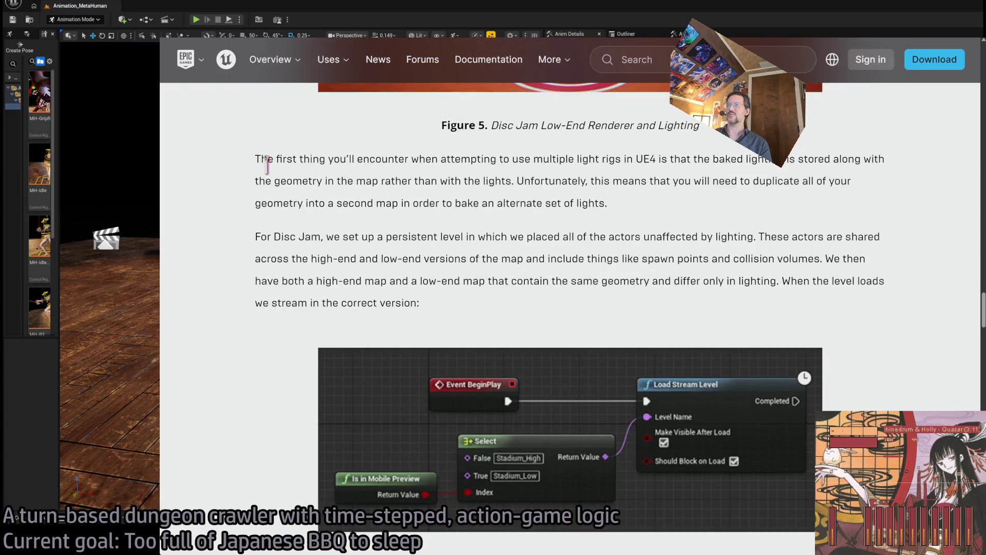
scroll(557, 237, up, 10)
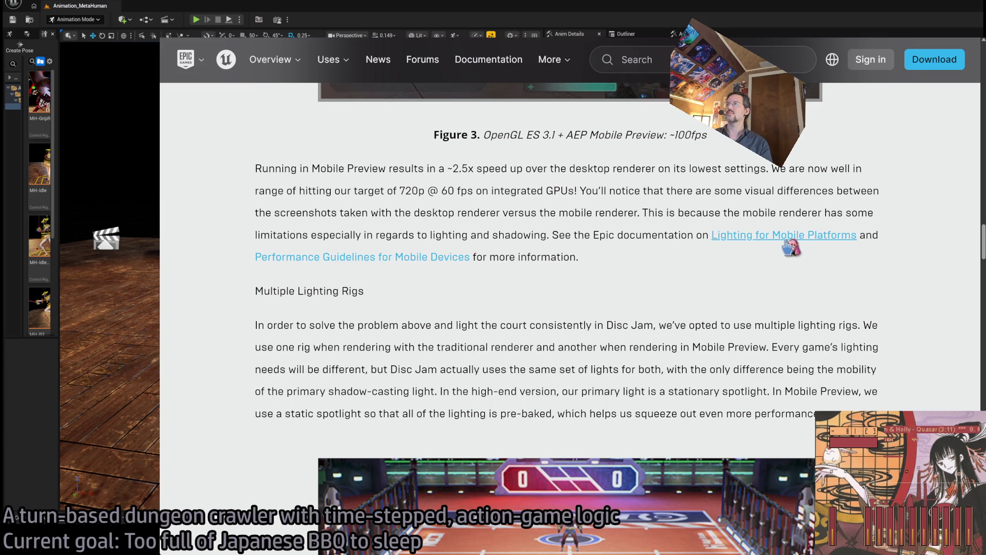
scroll(615, 280, up, 3)
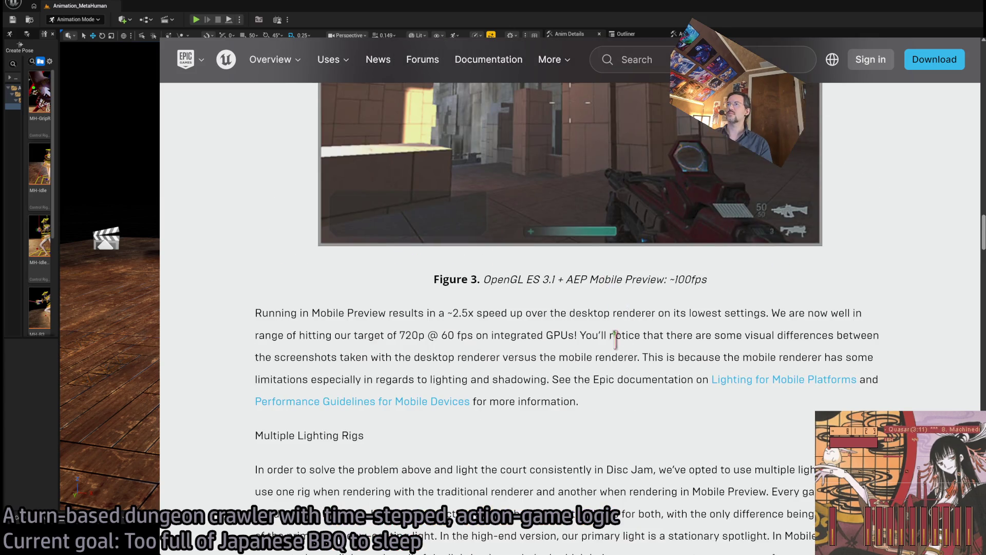
scroll(615, 339, up, 6)
mouse_move(275, 130)
mouse_down()
mouse_move(772, 152)
mouse_move(600, 152)
mouse_move(545, 170)
mouse_move(840, 173)
mouse_move(374, 159)
mouse_move(435, 196)
mouse_move(384, 195)
mouse_move(422, 197)
mouse_up()
click(510, 216)
Read on to the IsInMobilePreview code block and highlight it
scroll(272, 298, down, 15)
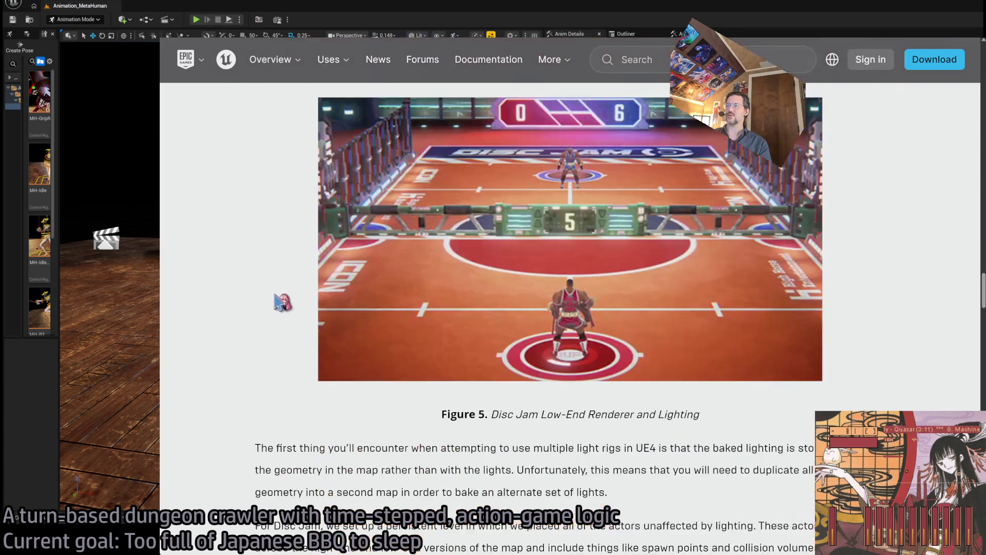
scroll(280, 302, down, 5)
scroll(286, 300, down, 12)
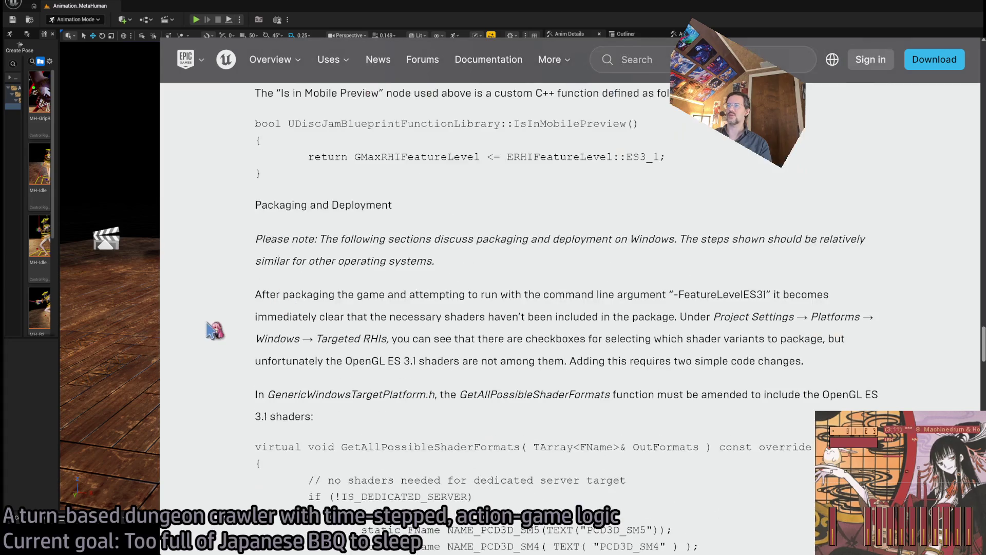
scroll(217, 333, down, 4)
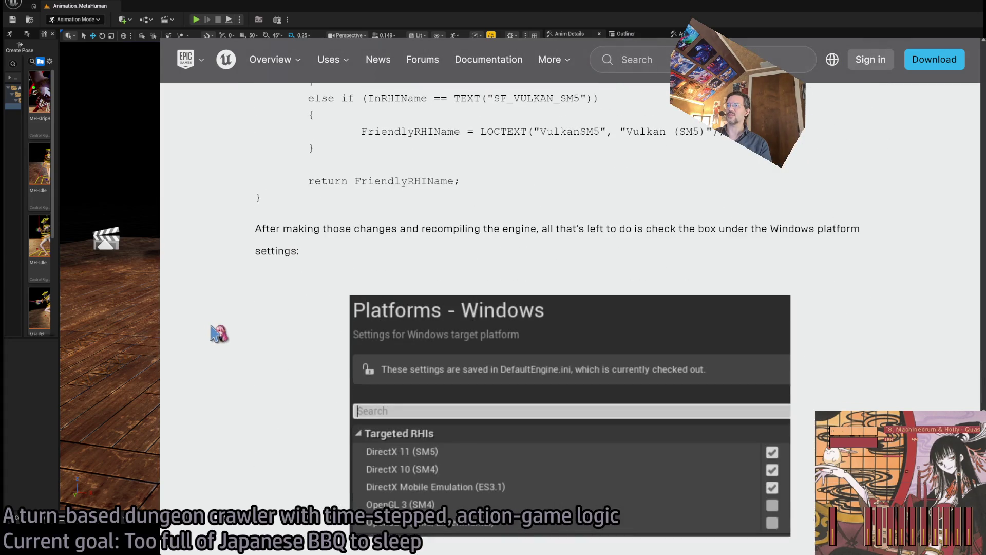
scroll(219, 334, up, 16)
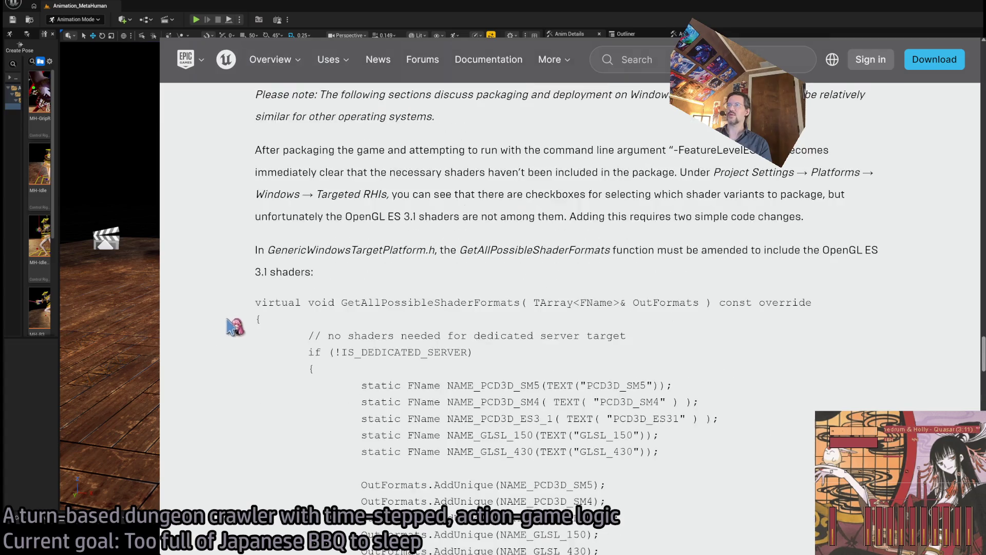
scroll(245, 314, up, 2)
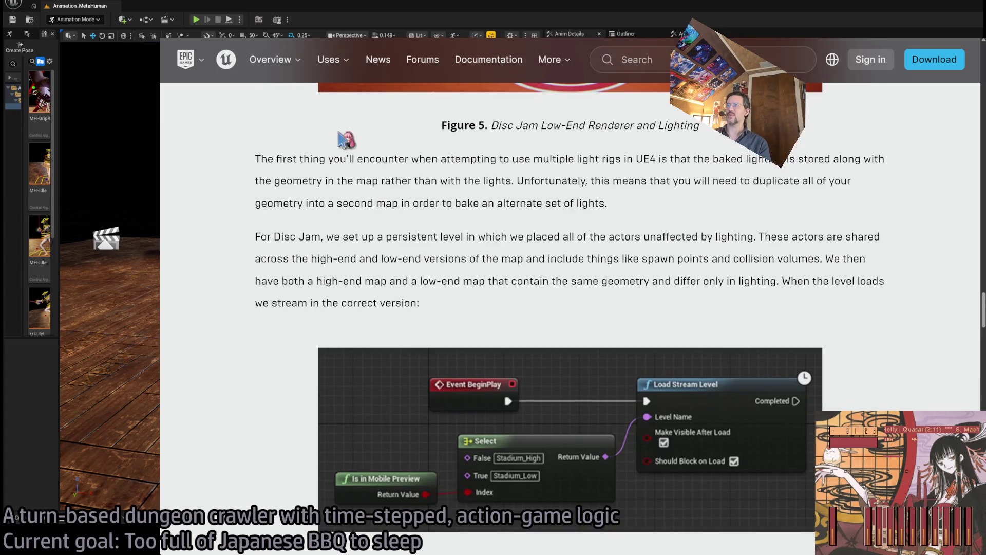
scroll(309, 293, down, 3)
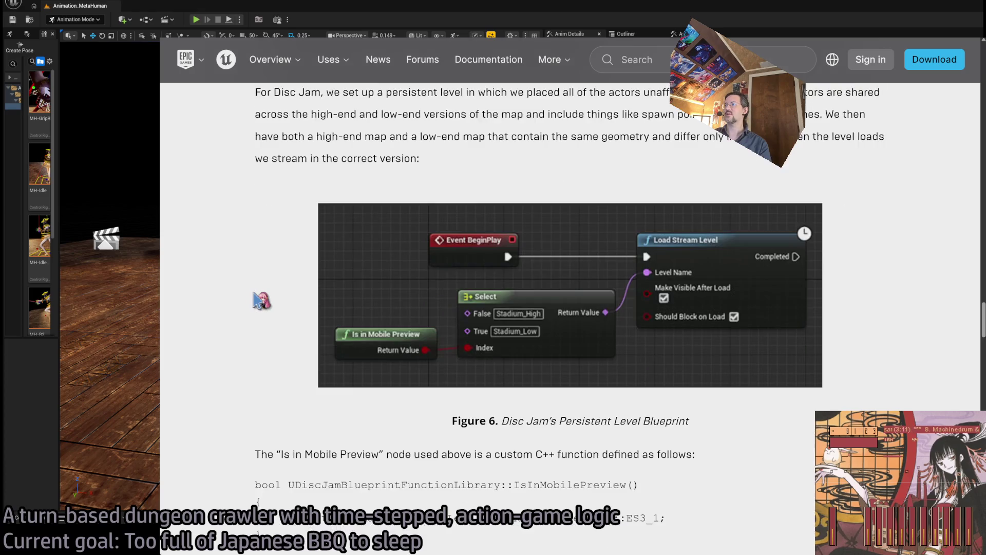
scroll(360, 307, down, 3)
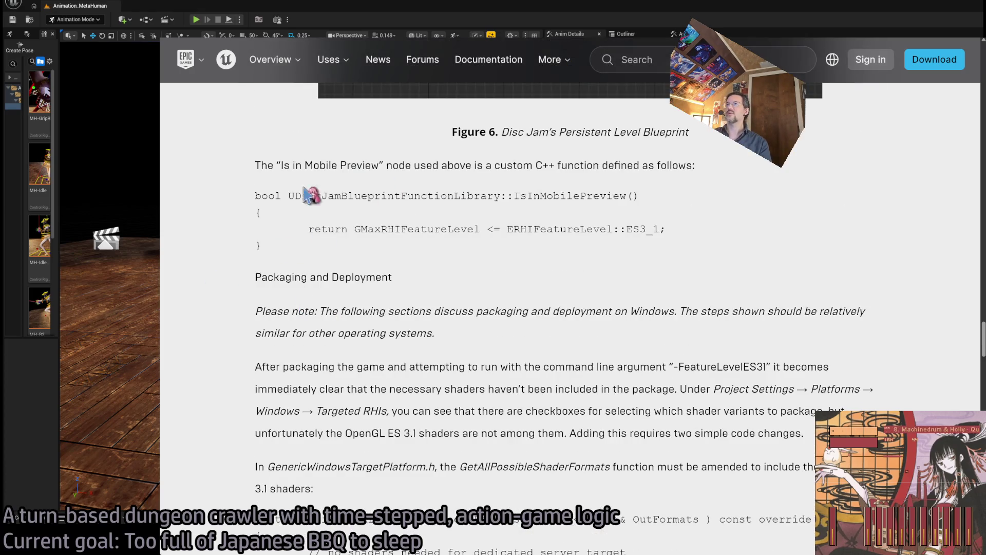
scroll(265, 190, up, 4)
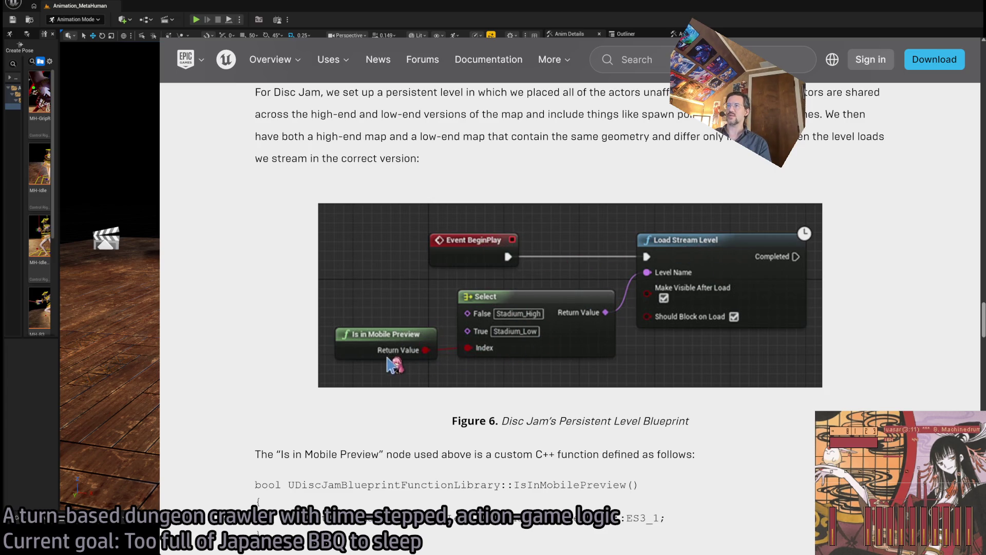
scroll(286, 314, down, 4)
drag(289, 196, 529, 231)
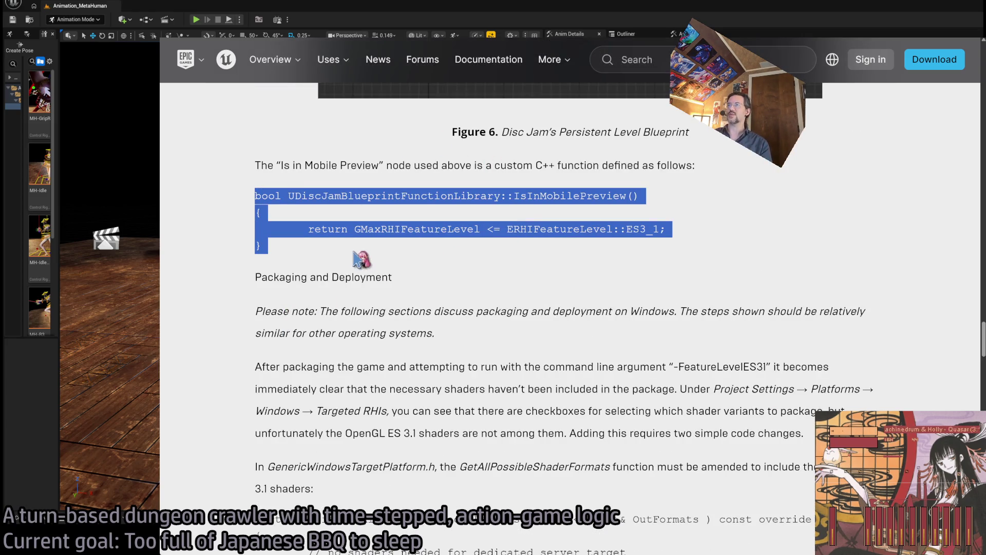
click(255, 291)
Highlight the passages about shaders missing from the package and the shader variant checkboxes
scroll(231, 300, down, 1)
mouse_move(264, 293)
mouse_down()
mouse_move(760, 339)
mouse_move(863, 368)
mouse_up()
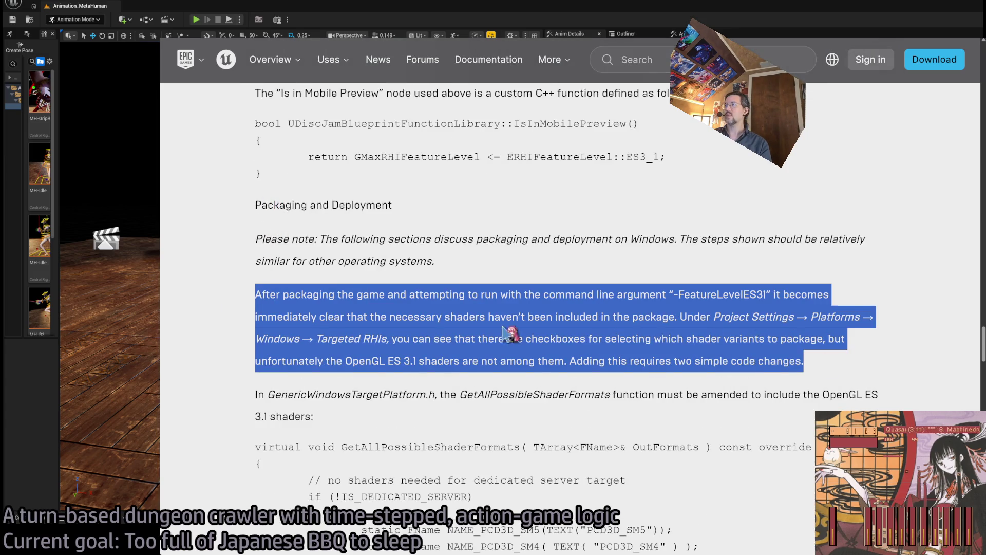
click(295, 311)
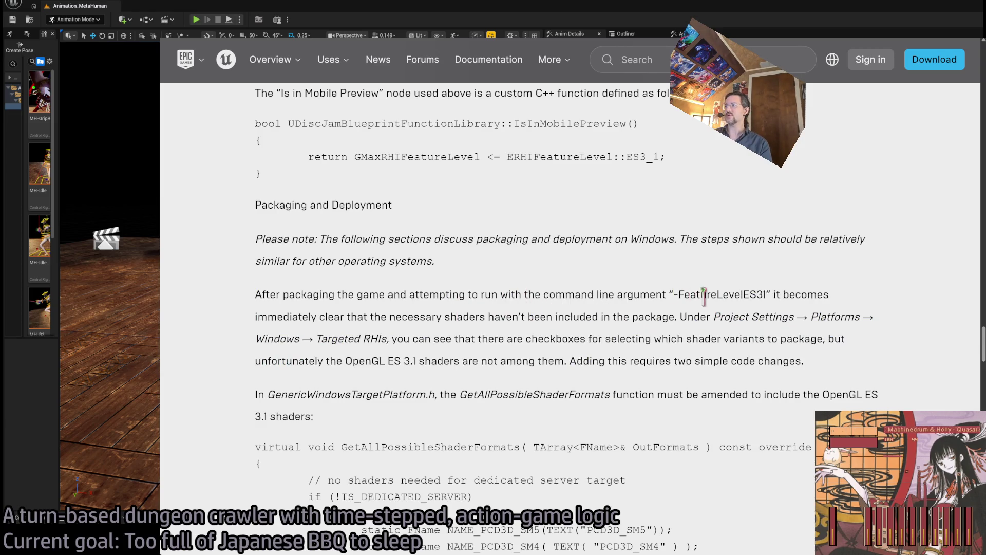
mouse_move(266, 317)
mouse_down()
mouse_move(765, 312)
mouse_move(673, 311)
mouse_up()
mouse_move(390, 338)
mouse_down()
mouse_move(830, 338)
mouse_move(314, 358)
mouse_move(381, 357)
mouse_up()
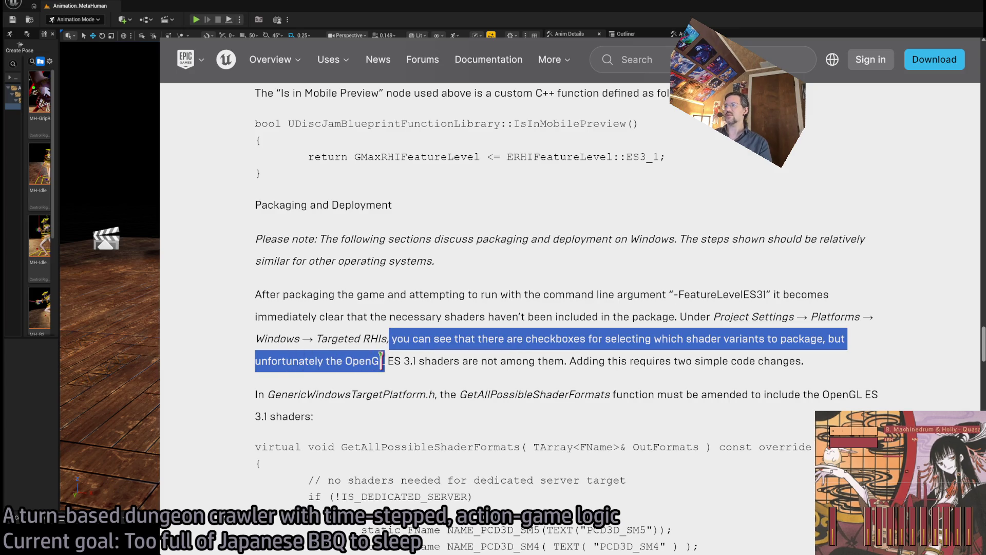
click(325, 363)
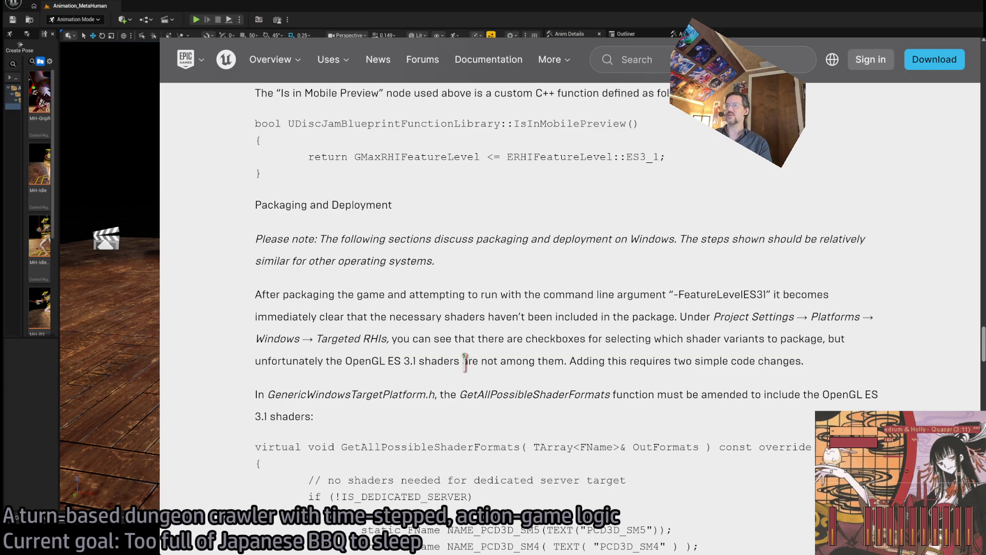
Highlight the sentences about two simple code changes and GenericWindowsTargetPlatform.h
scroll(372, 290, down, 1)
double_click(442, 289)
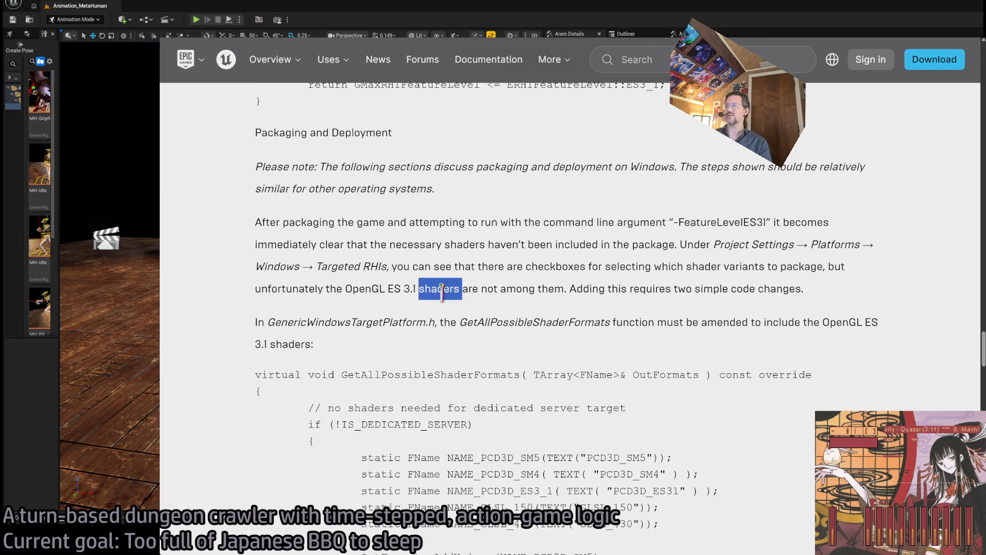
drag(571, 289, 869, 295)
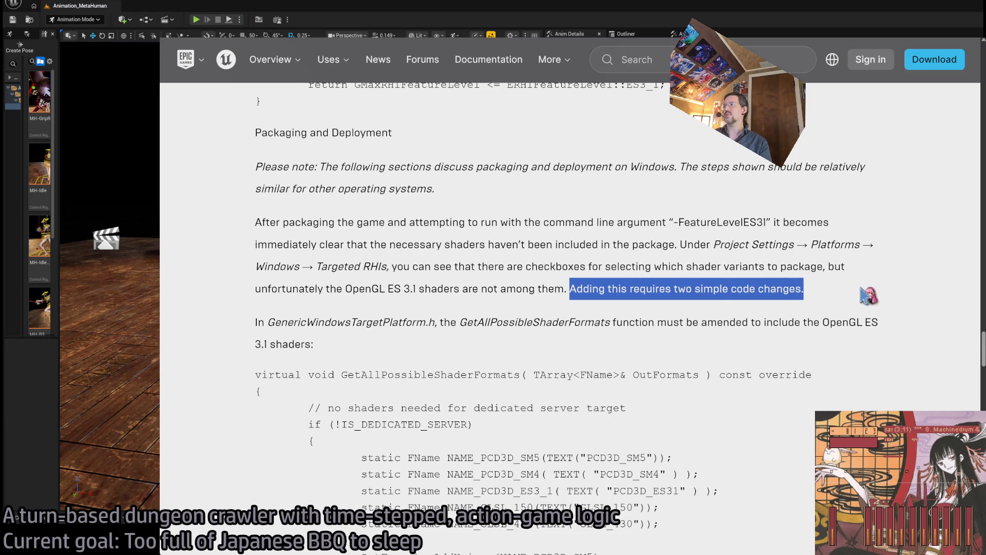
click(868, 296)
drag(259, 323, 418, 348)
click(418, 348)
Scroll to Figure 7 and highlight the paragraph on the Windows platform settings
scroll(437, 351, down, 1)
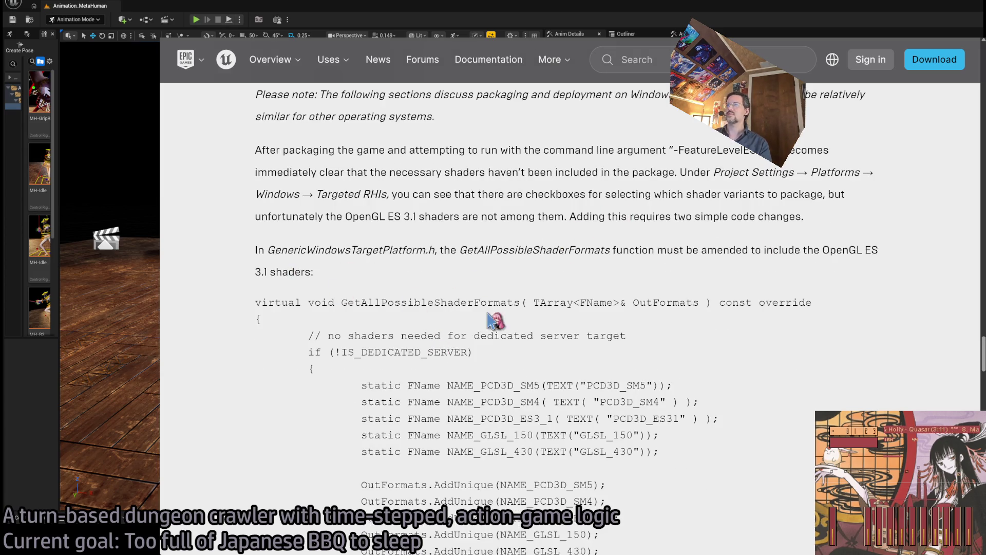
scroll(473, 306, down, 8)
scroll(260, 356, down, 12)
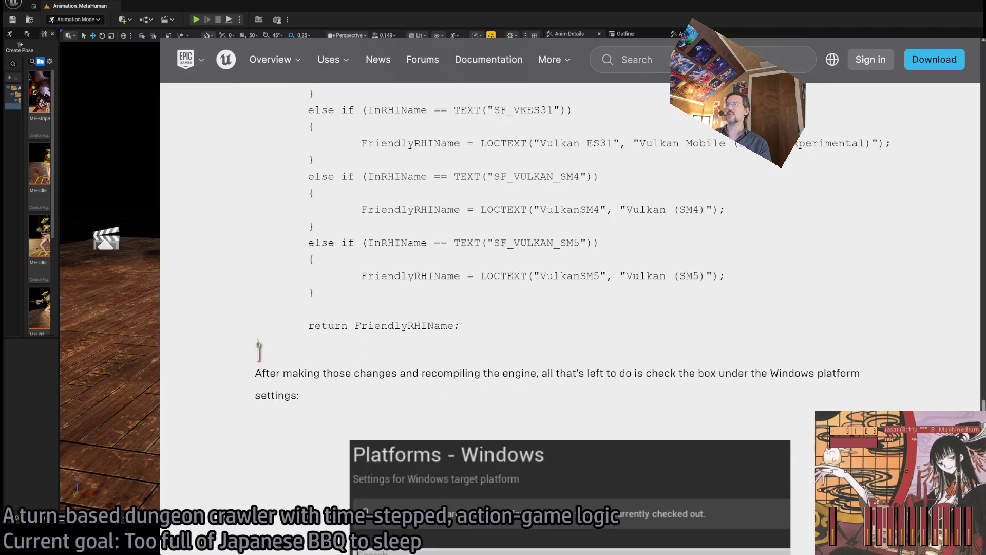
scroll(280, 340, up, 2)
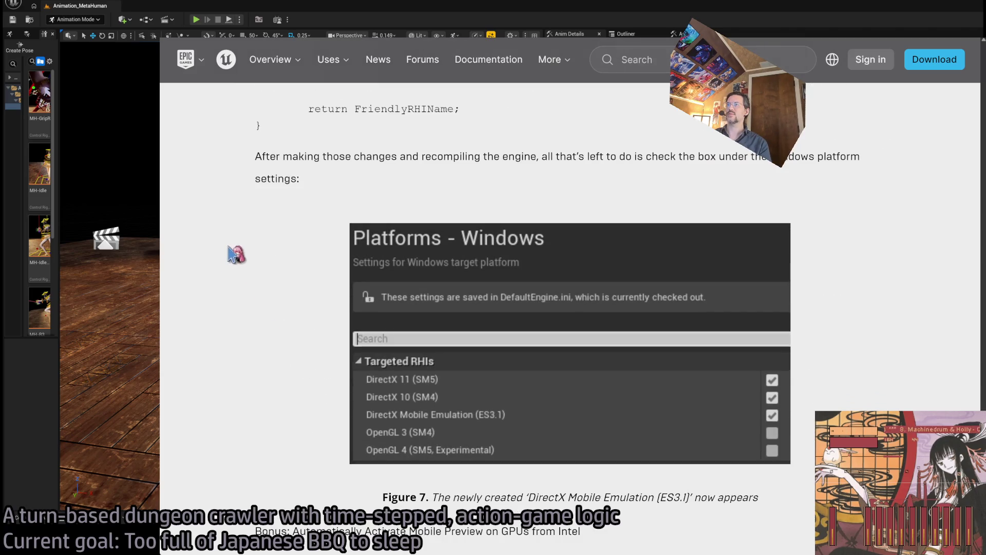
mouse_move(260, 157)
mouse_down()
mouse_move(585, 157)
mouse_move(516, 157)
mouse_move(534, 185)
mouse_up()
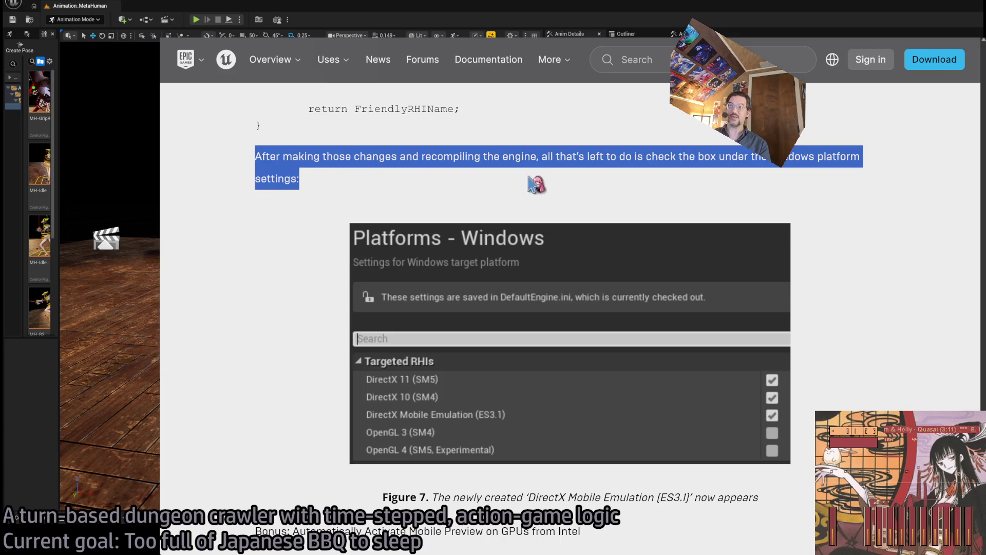
Read on and highlight the Disc Jam renderer-choice paragraph
click(529, 177)
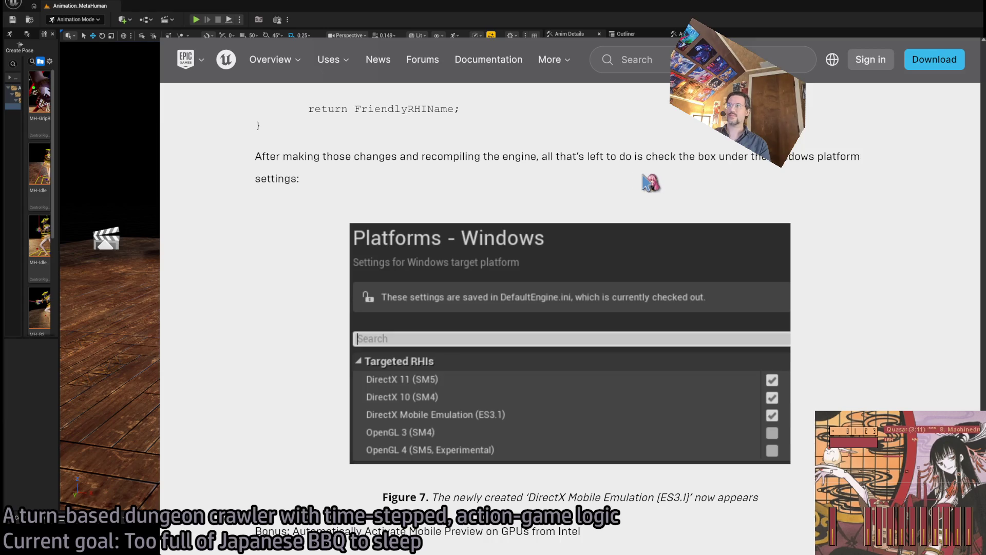
scroll(252, 290, down, 4)
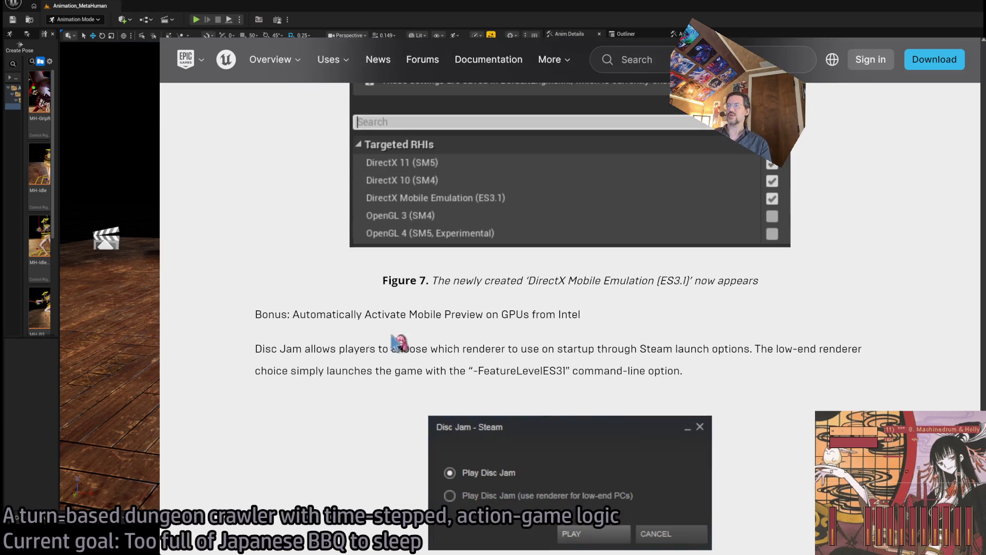
scroll(311, 342, down, 1)
triple_click(267, 276)
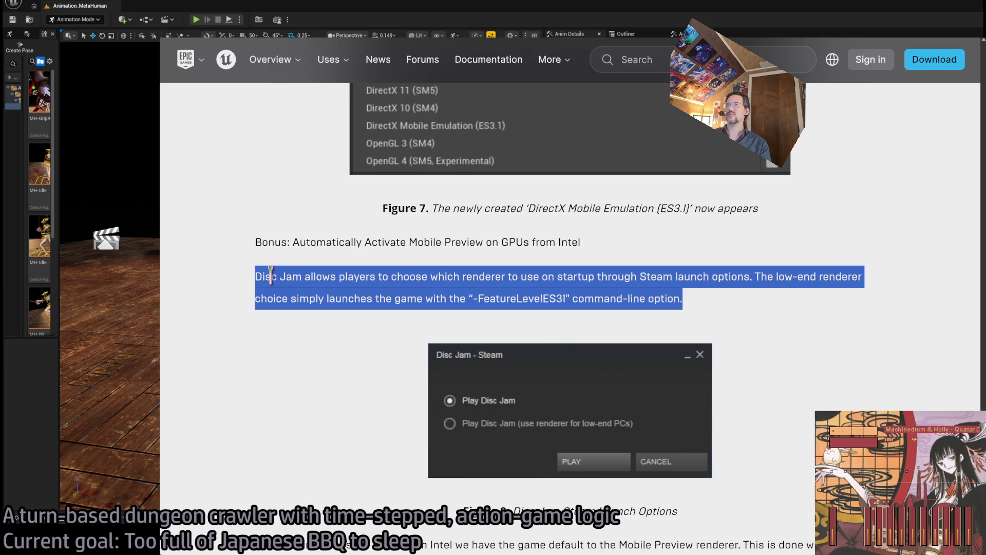
scroll(241, 370, down, 3)
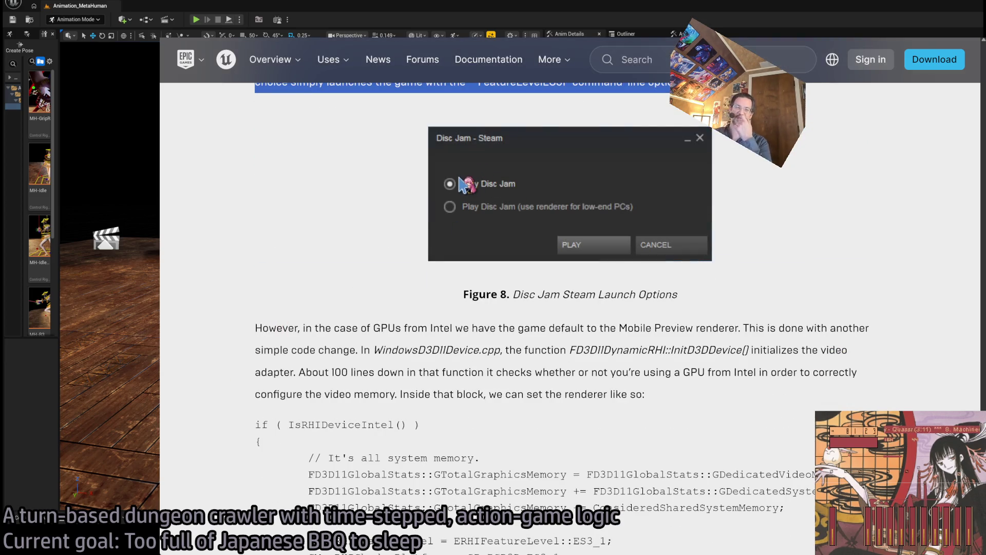
click(513, 179)
scroll(441, 218, up, 1)
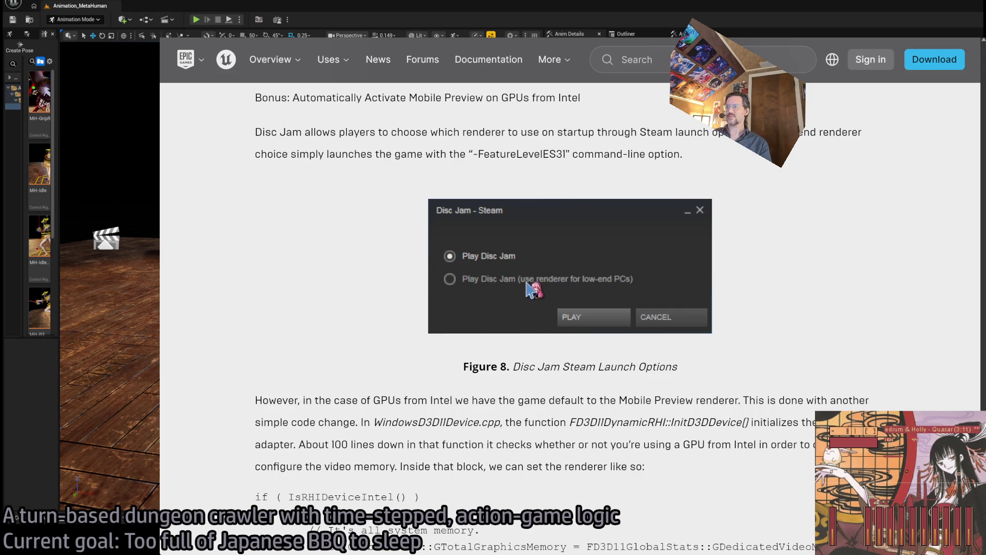
scroll(529, 288, down, 1)
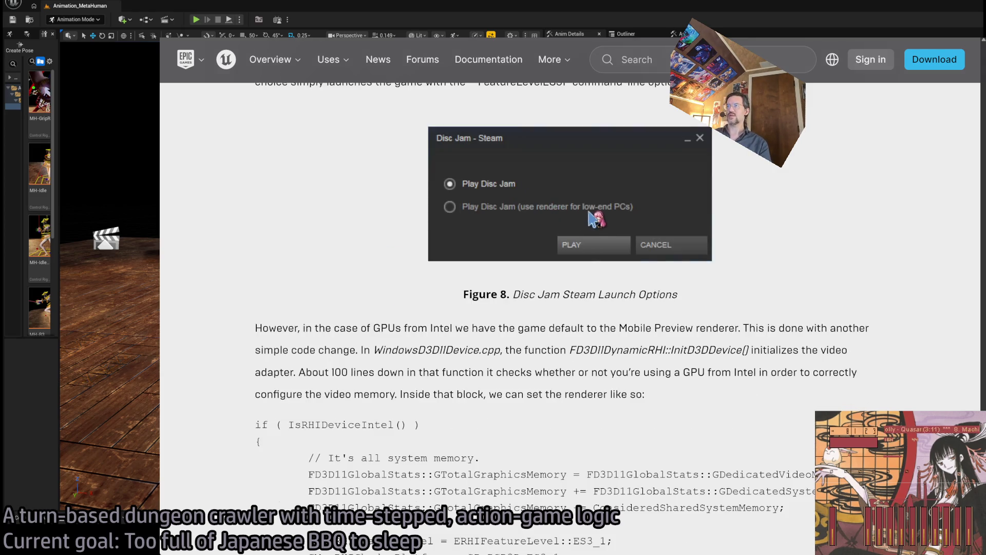
scroll(411, 231, down, 1)
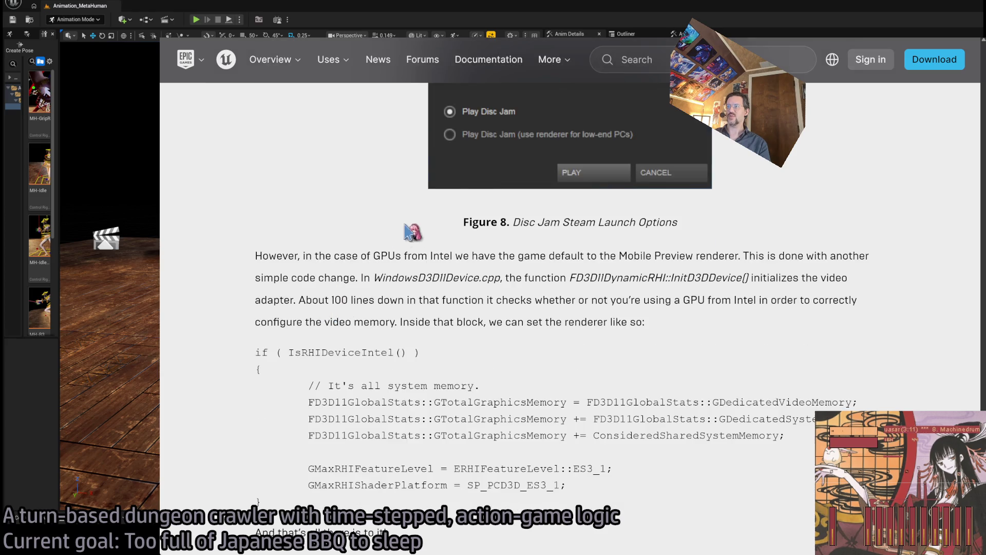
Highlight the Intel GPU paragraph and the WindowsD3D11Device.cpp sentences, then review the rest of the post
triple_click(261, 255)
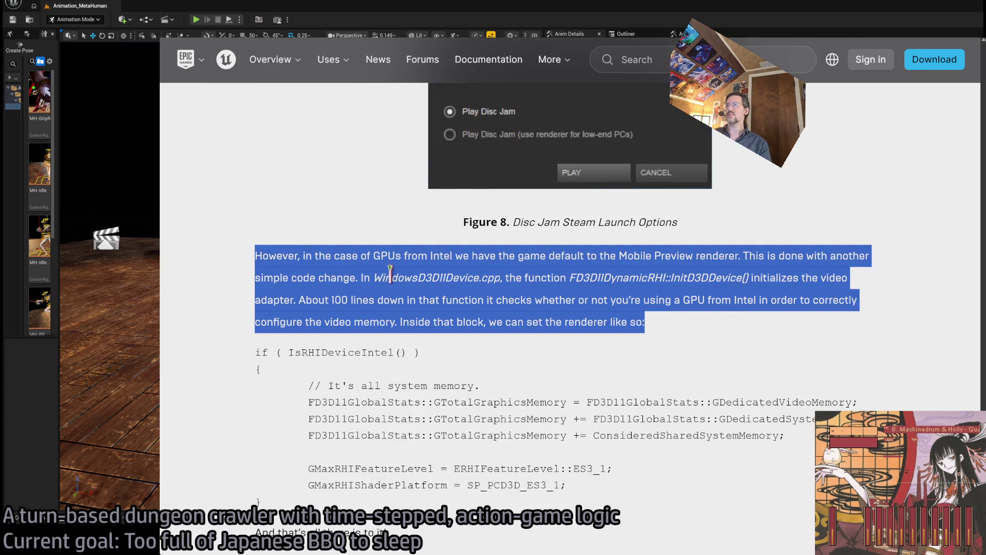
mouse_move(282, 255)
mouse_down()
mouse_move(847, 279)
mouse_move(747, 327)
mouse_up()
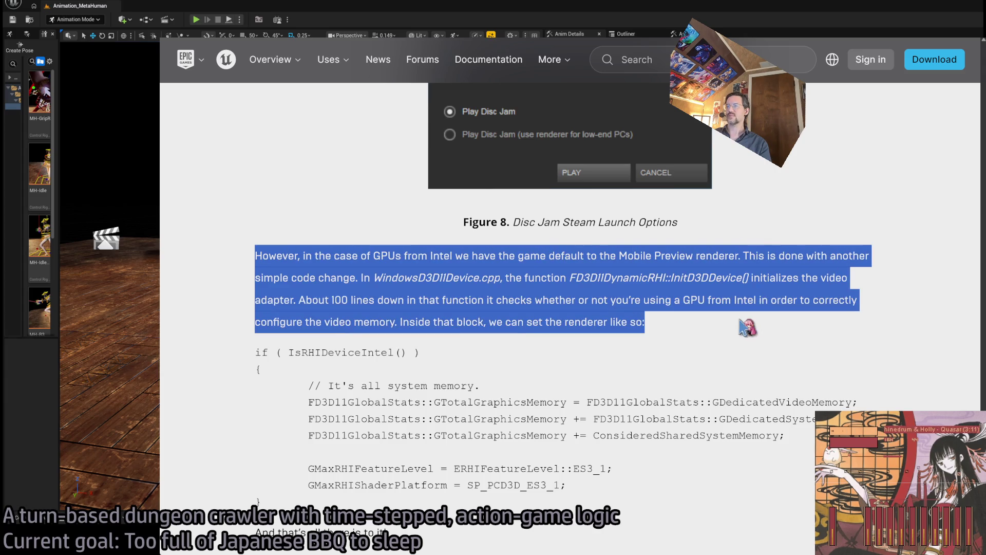
click(744, 324)
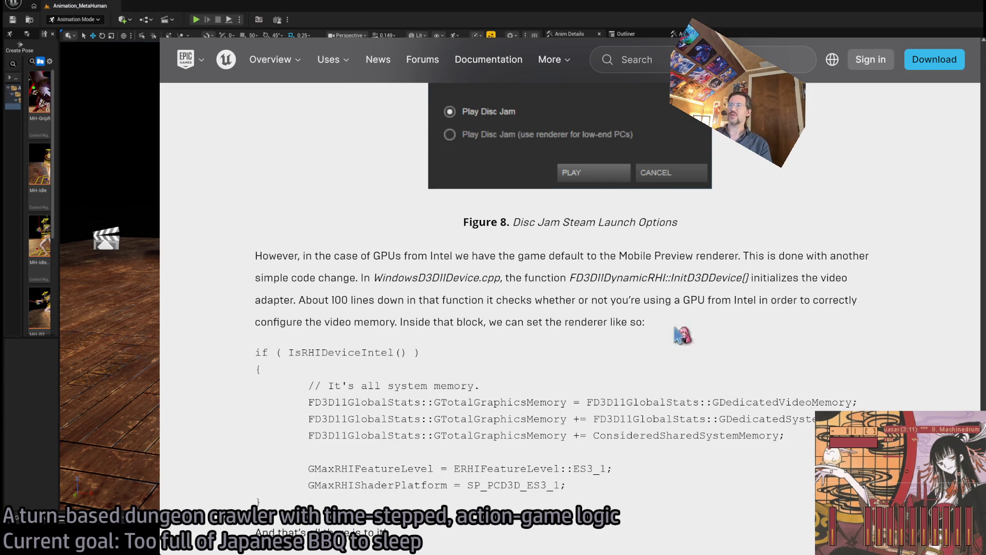
drag(365, 277, 696, 335)
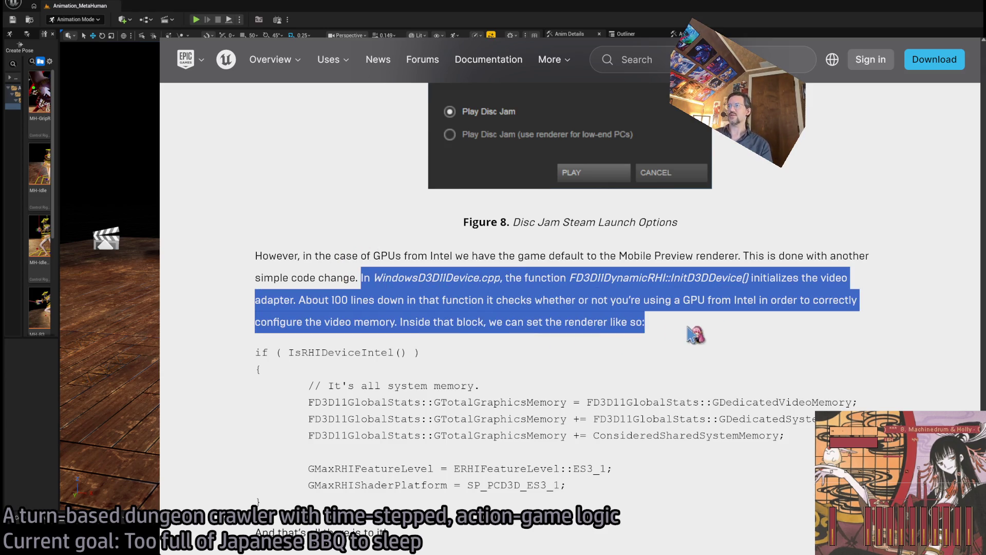
scroll(238, 319, down, 2)
scroll(240, 319, up, 1)
scroll(234, 316, down, 1)
scroll(216, 360, down, 2)
scroll(203, 362, up, 7)
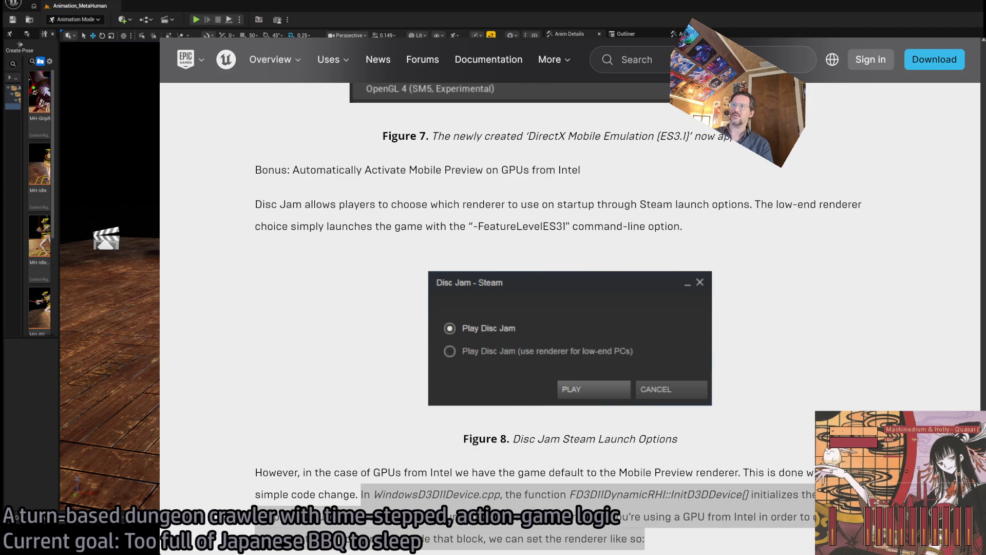
scroll(643, 173, up, 20)
scroll(644, 173, up, 10)
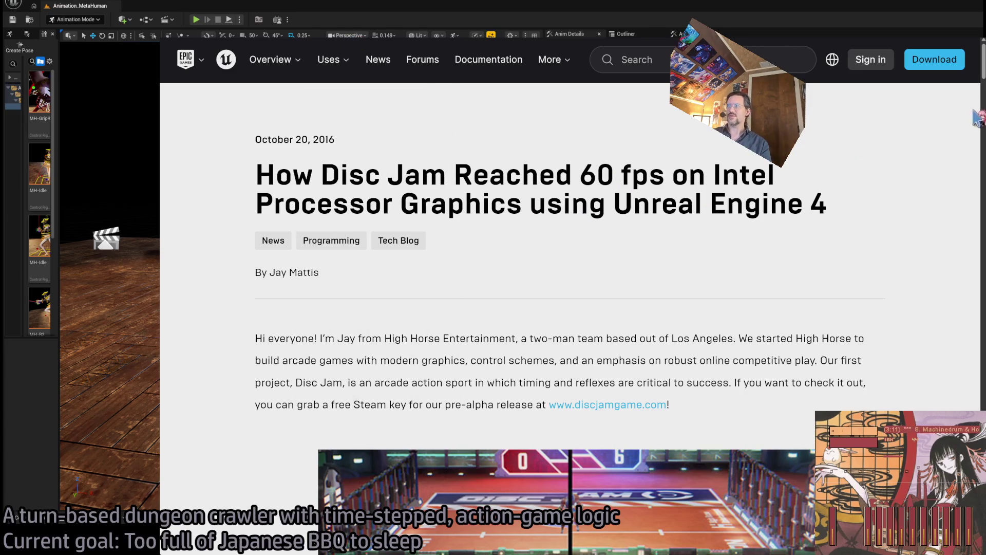
scroll(570, 298, down, 20)
scroll(570, 298, up, 5)
scroll(465, 136, down, 6)
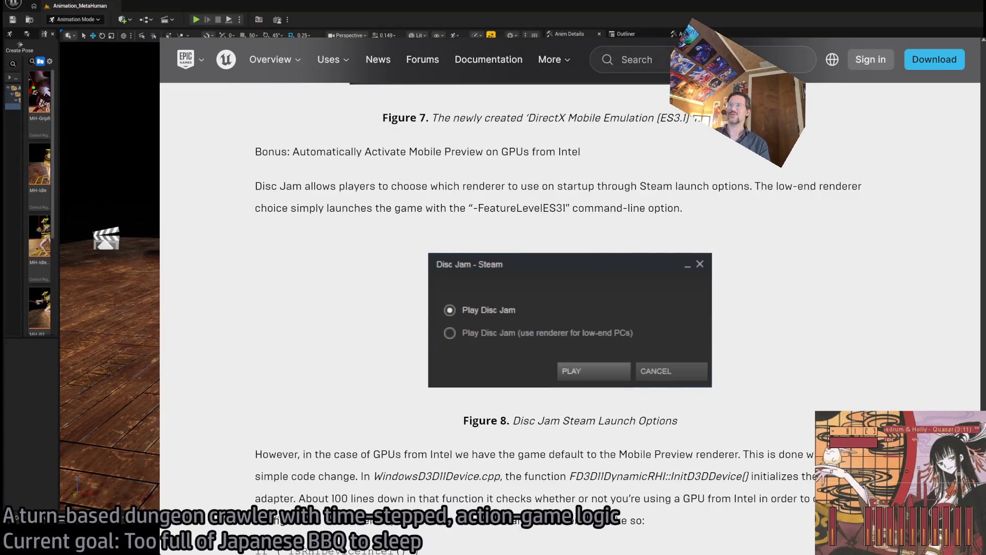
Return to Google and search for 'unreal engine roadmap'
key(alt+Left)
key(alt+Left)
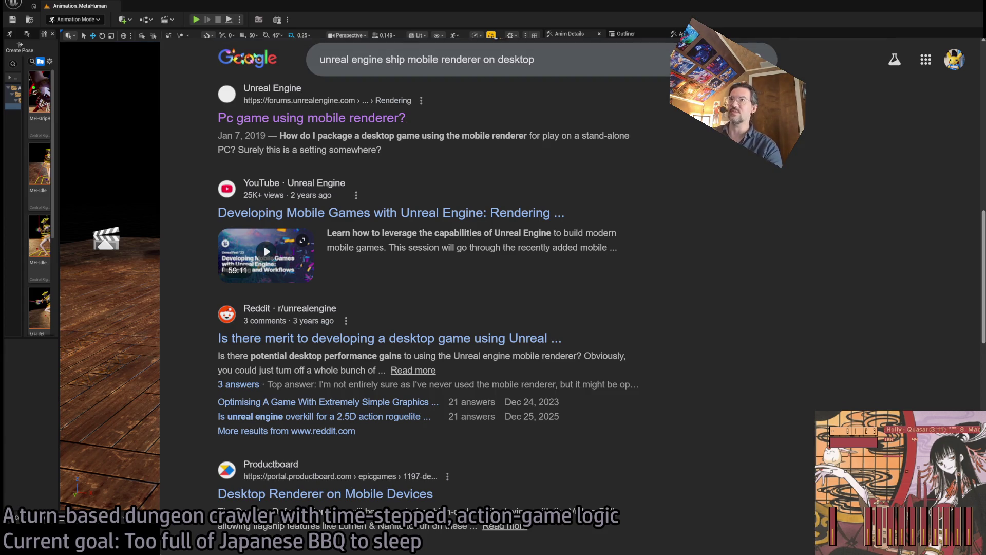
text(unreal engine roadmap)
key(Return)
Open the Public Roadmap result and the Mobile Renderer card under 5.7 Platforms
click(328, 188)
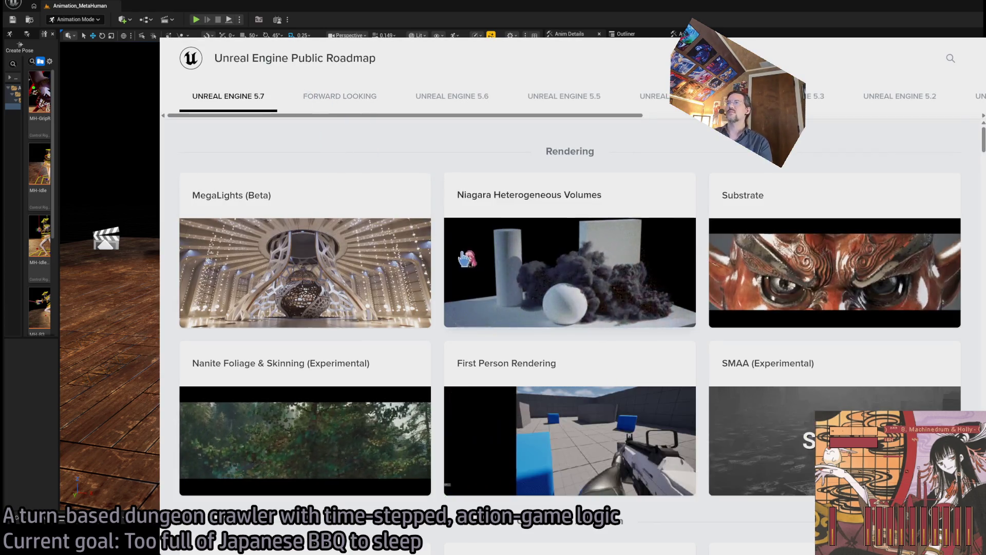
scroll(465, 259, down, 20)
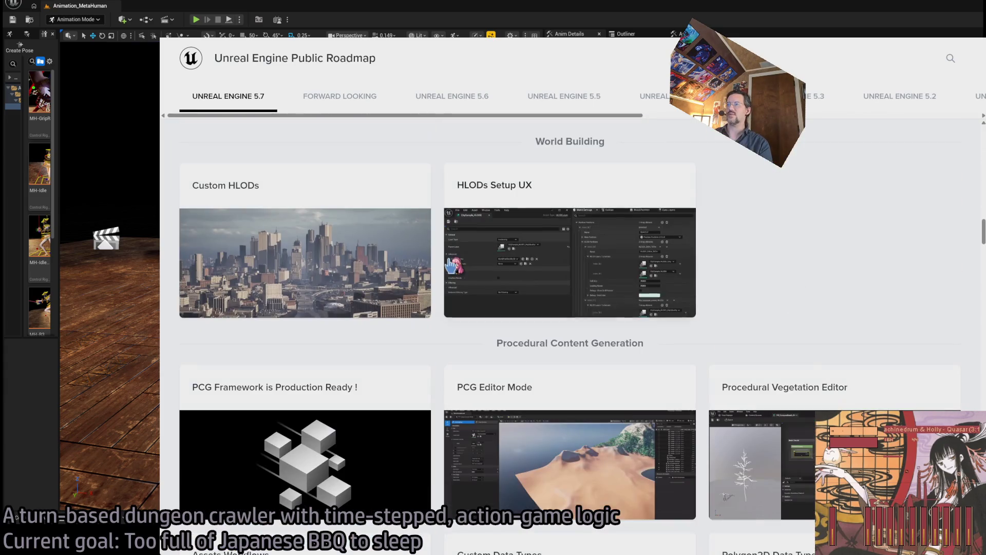
scroll(451, 265, down, 4)
scroll(434, 150, down, 4)
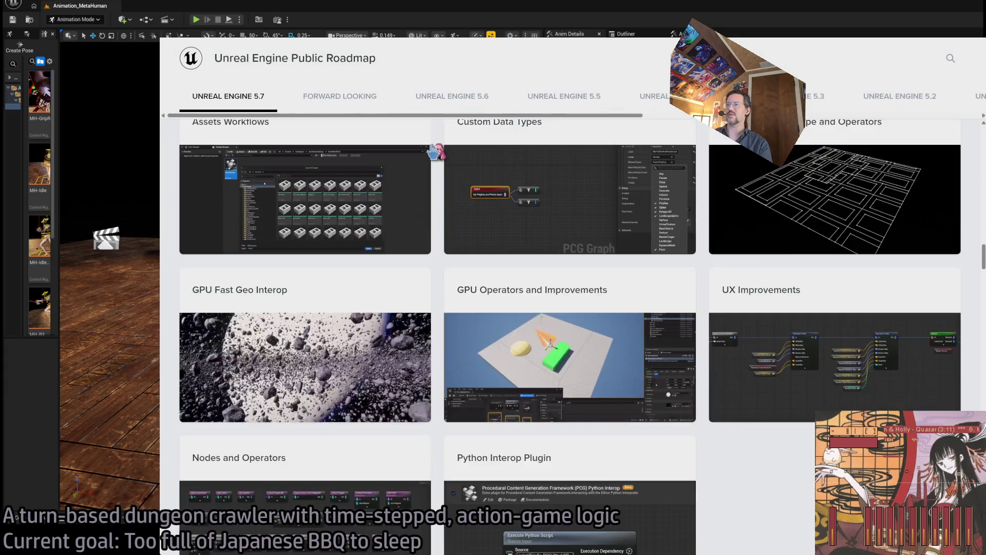
scroll(435, 151, down, 12)
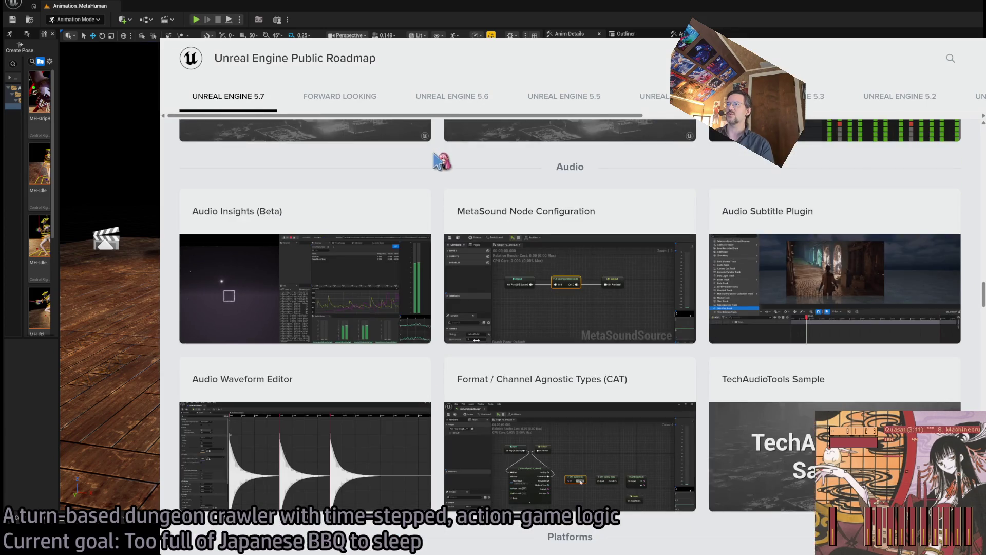
scroll(436, 161, down, 5)
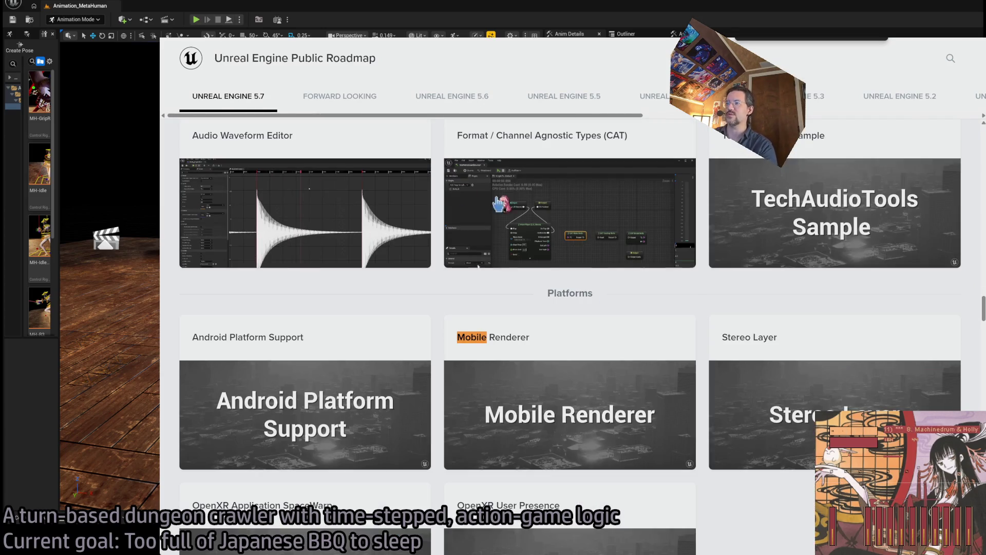
click(452, 349)
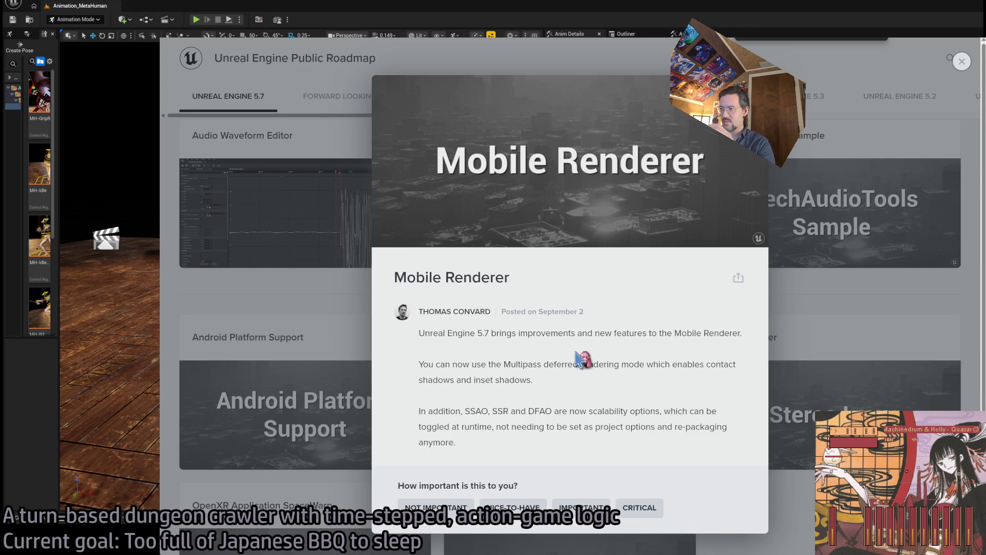
Highlight 'Multipass deferred rendering', SSAO and DFAO in the Mobile Renderer description
scroll(468, 334, down, 1)
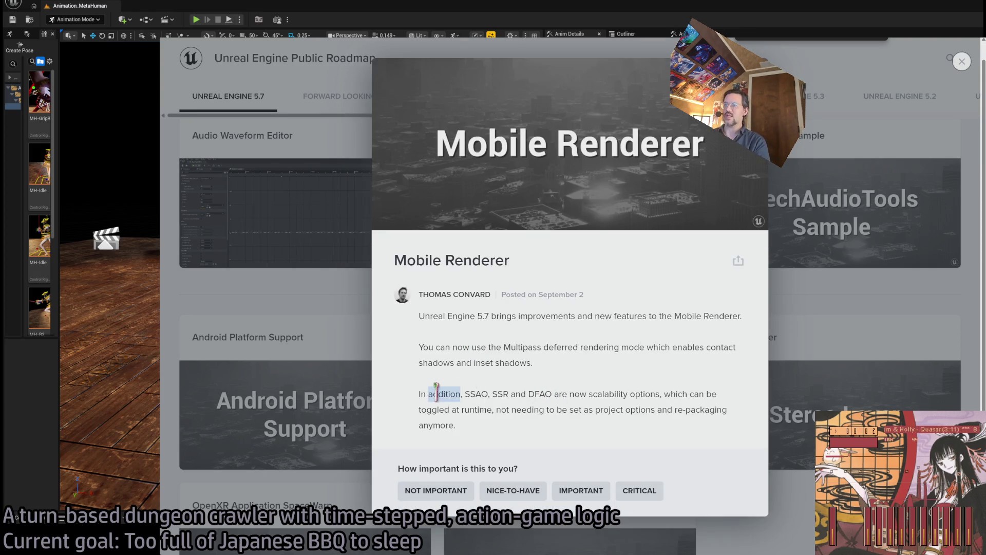
double_click(519, 346)
drag(519, 347, 598, 348)
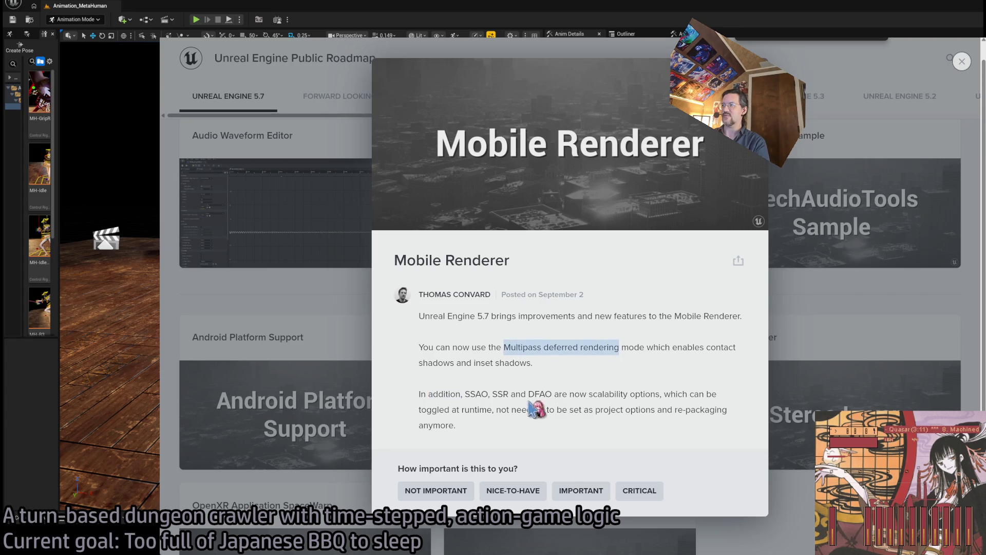
drag(473, 362, 532, 362)
double_click(476, 394)
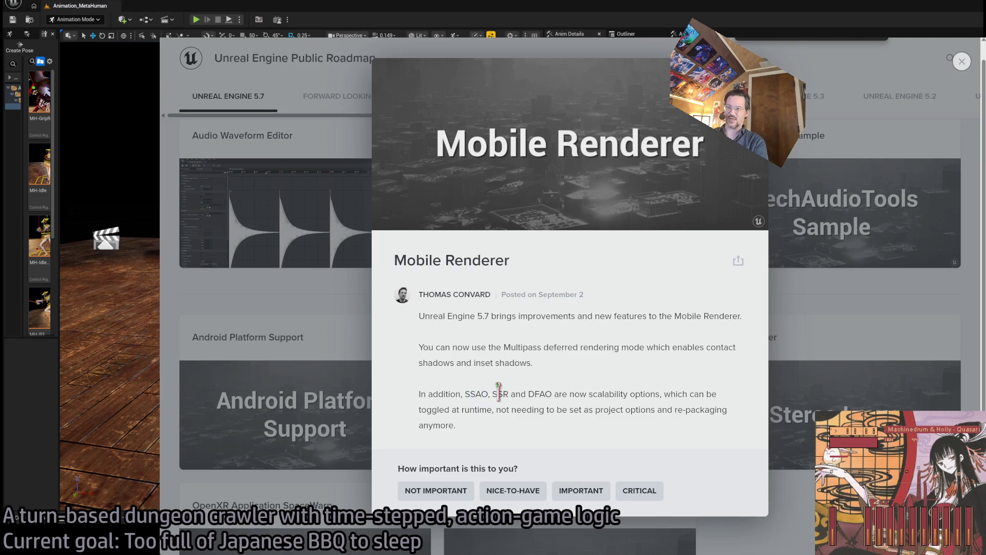
double_click(537, 394)
click(539, 394)
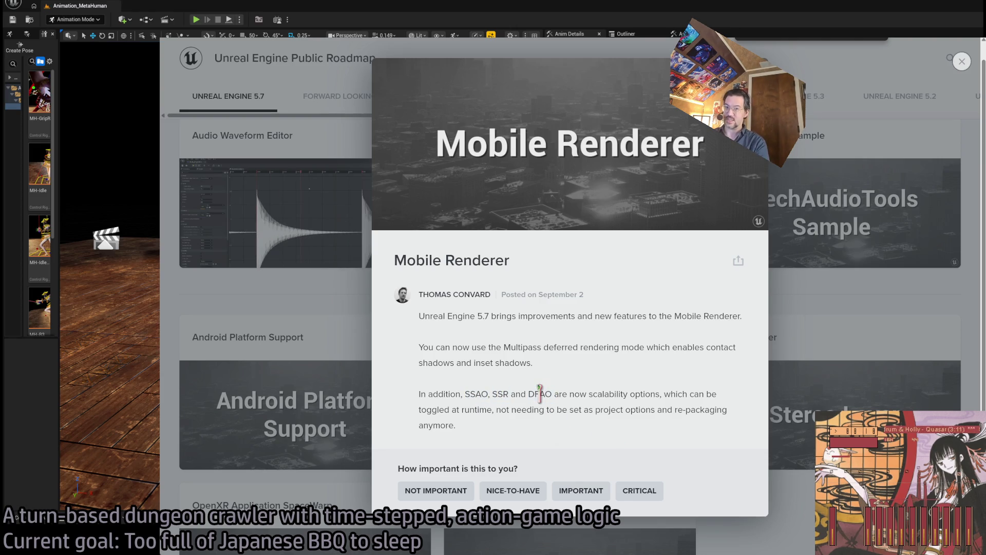
double_click(539, 394)
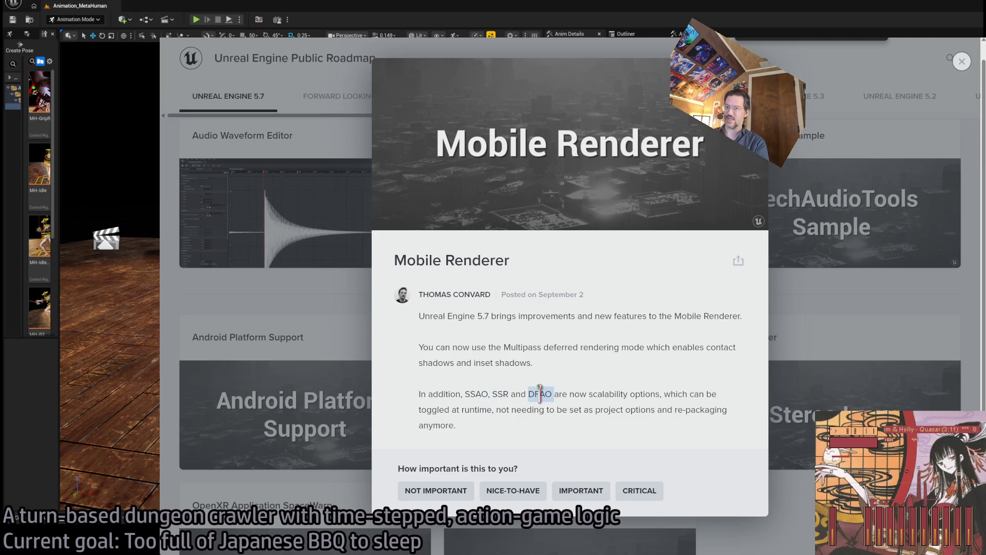
double_click(433, 394)
mouse_move(433, 394)
mouse_down()
mouse_move(432, 339)
mouse_move(478, 371)
mouse_move(523, 441)
mouse_up()
click(435, 312)
Reread the whole description, highlighting the scalability sentence and 'SSAO, SSR', then close the post
drag(500, 424, 415, 311)
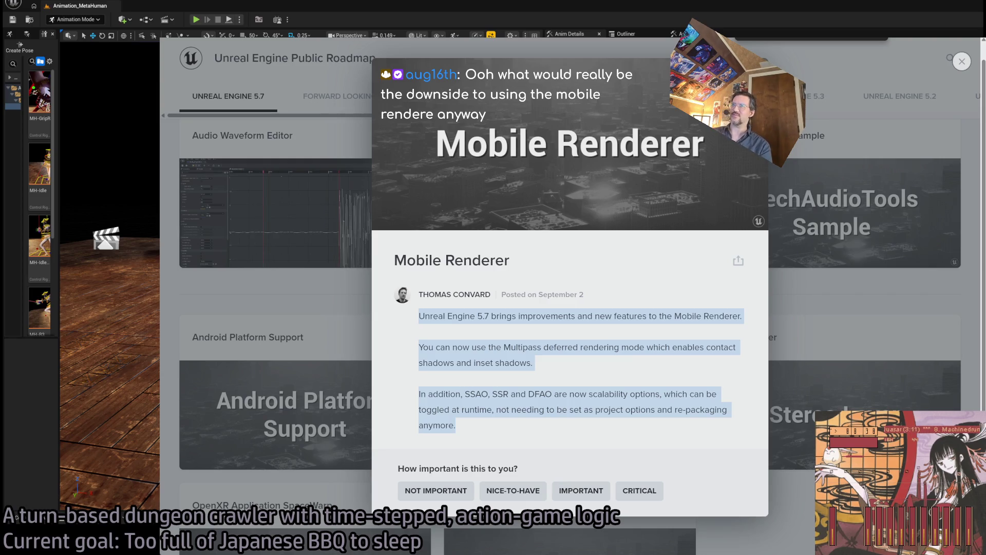
click(614, 362)
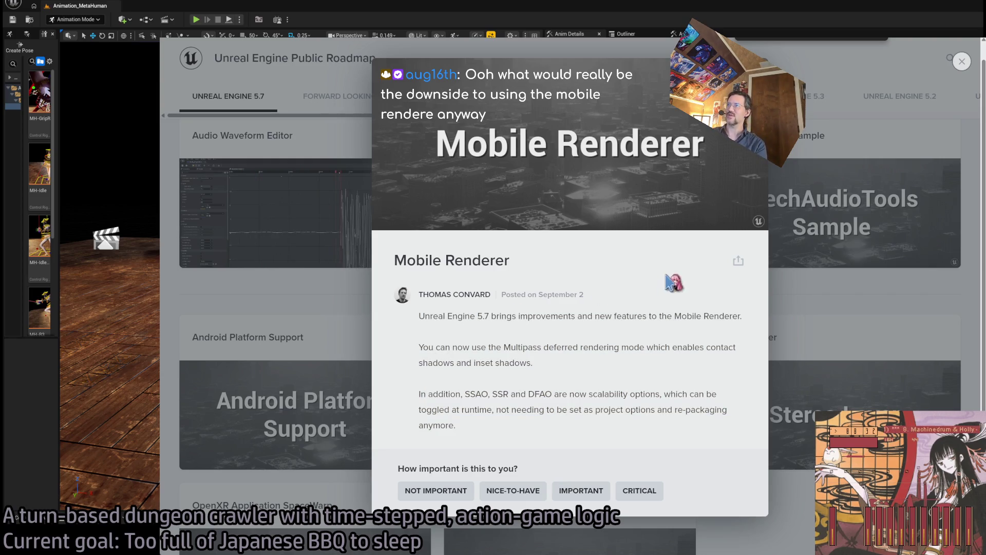
mouse_move(610, 409)
mouse_down()
mouse_move(426, 269)
mouse_move(390, 260)
mouse_move(582, 411)
mouse_move(599, 437)
mouse_up()
click(598, 436)
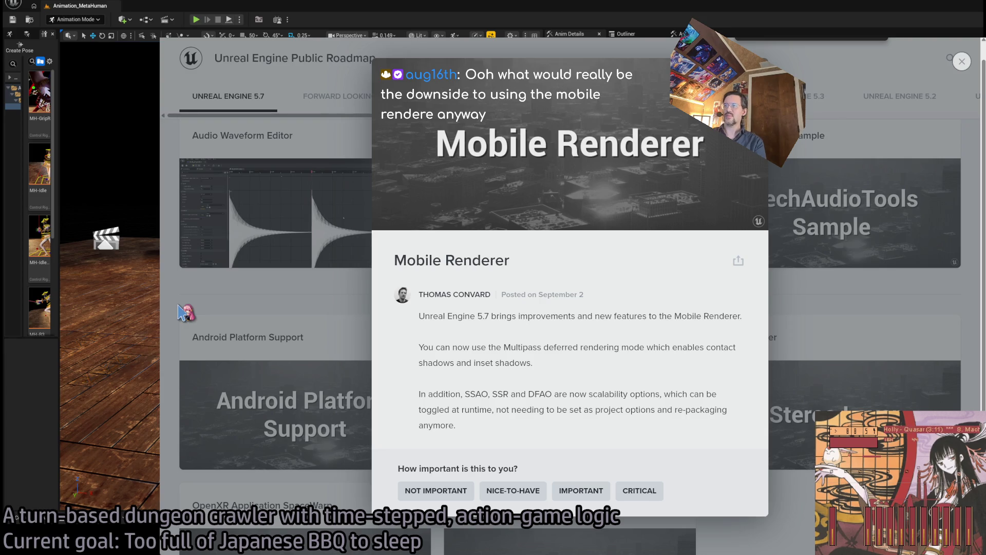
drag(506, 347, 590, 347)
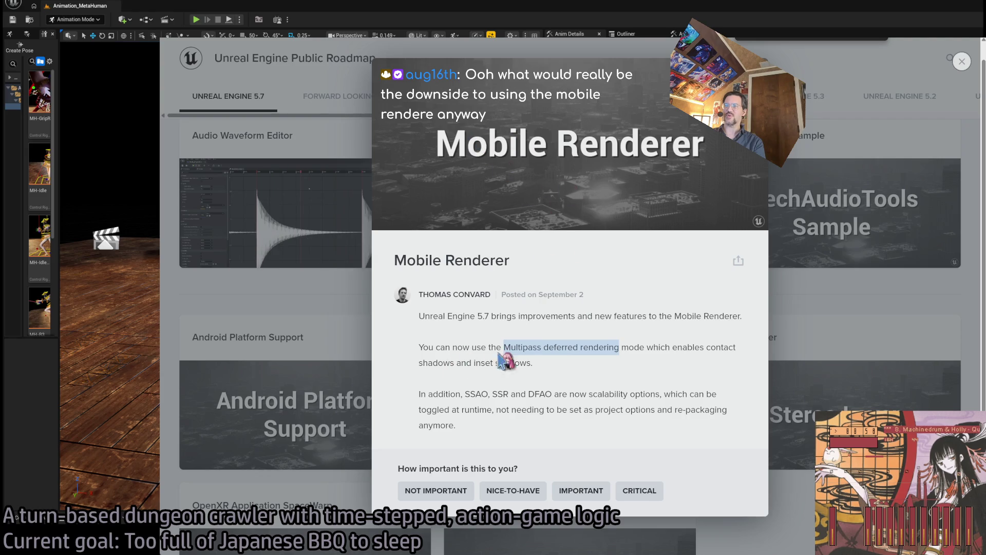
click(427, 392)
drag(427, 393, 660, 394)
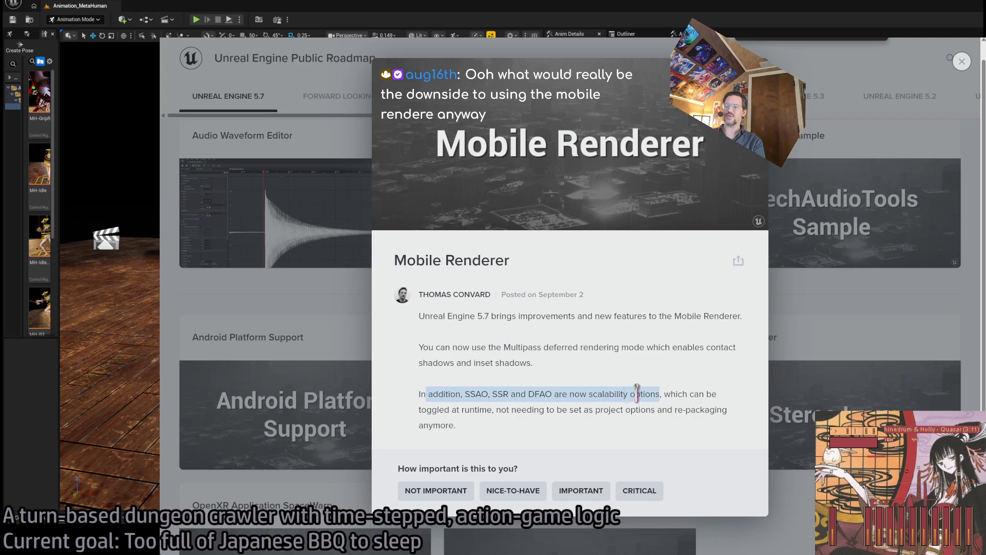
drag(465, 394, 510, 394)
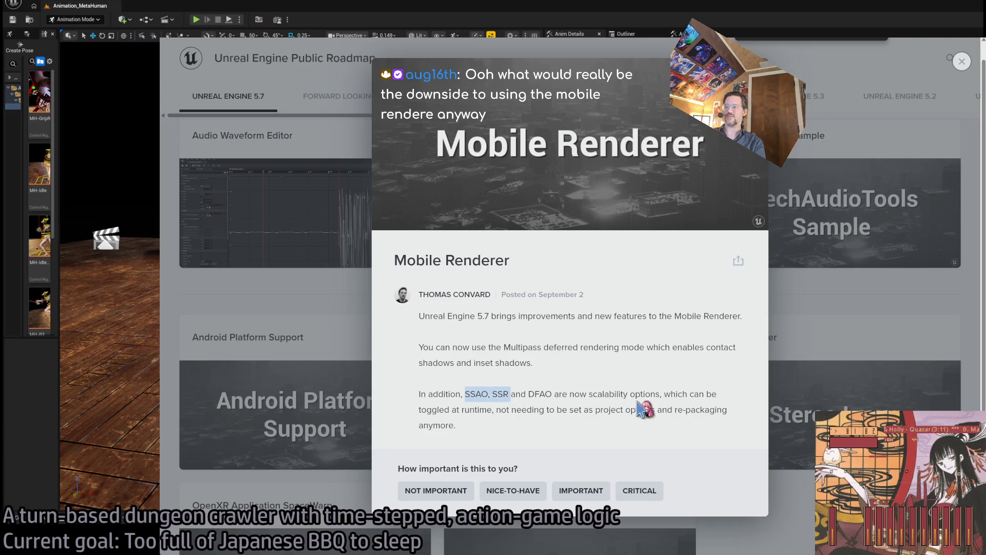
click(590, 437)
click(962, 61)
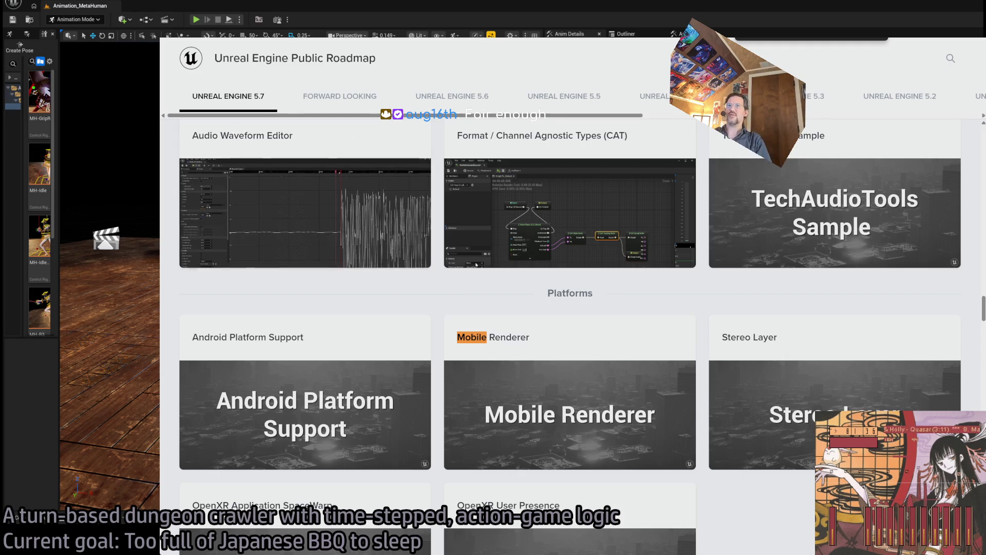
Switch from the browser back to the Unreal Editor window
key(ctrl+Tab)
key(alt+Tab)
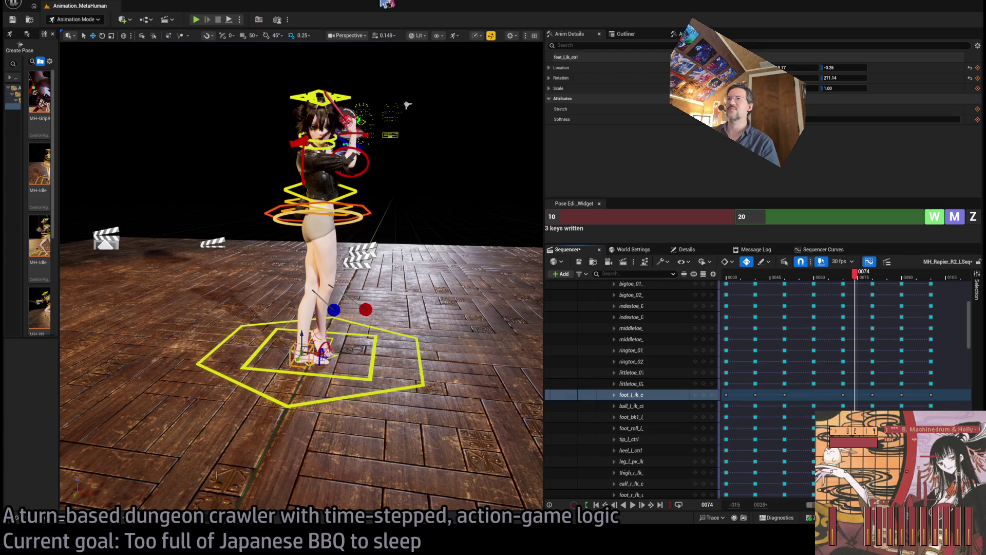
View the character from behind, frame the left foot control, and check frames 53–65
mouse_move(437, 231)
mouse_down()
mouse_move(478, 177)
mouse_move(422, 175)
mouse_move(417, 108)
mouse_move(355, 110)
mouse_up()
click(838, 278)
mouse_move(838, 278)
mouse_down()
mouse_move(801, 278)
mouse_move(850, 287)
mouse_move(786, 288)
mouse_move(817, 288)
mouse_up()
key(f)
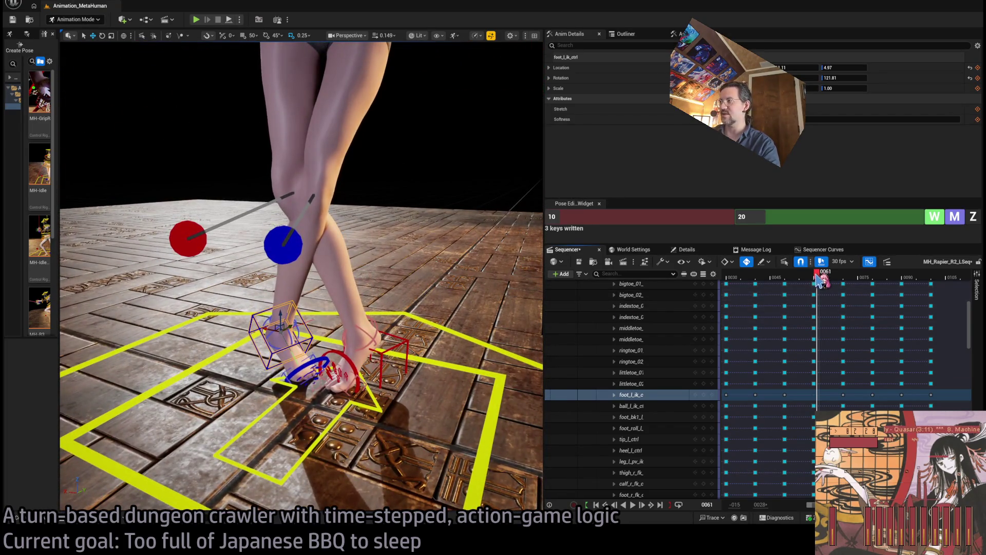
mouse_move(821, 280)
mouse_down()
mouse_move(787, 277)
mouse_move(827, 277)
mouse_move(814, 277)
mouse_up()
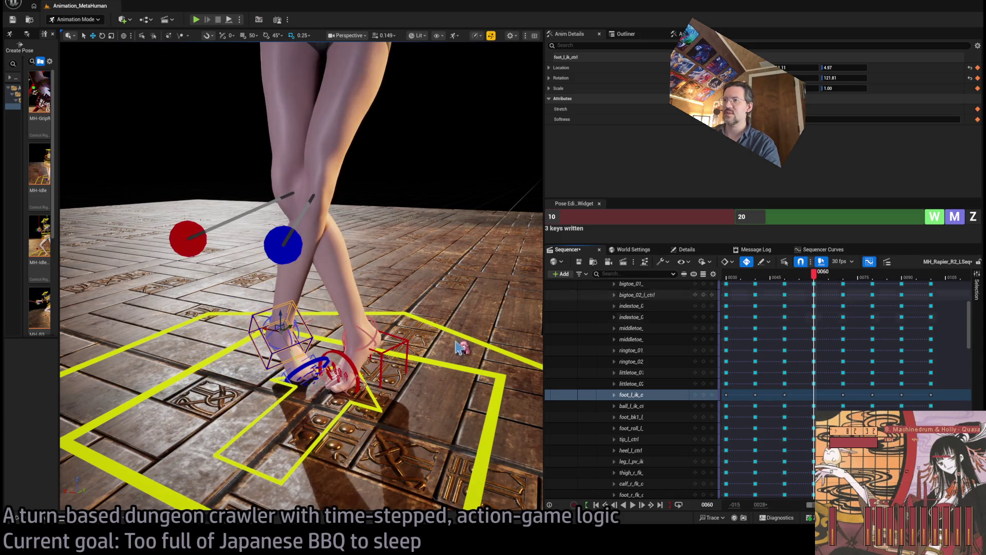
At frame 60, rotate foot_l_ik_ctrl outward from 121.81 to about 152.39
key(e)
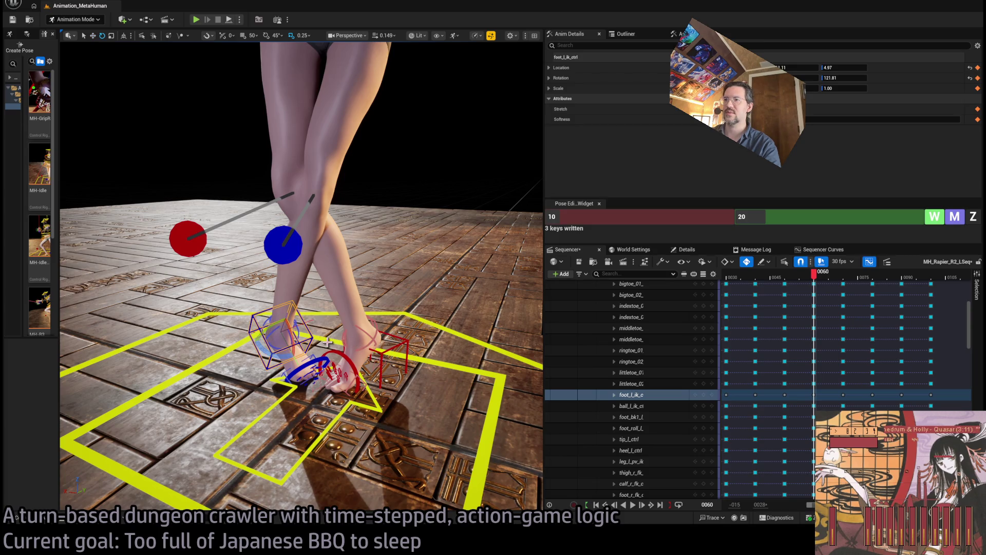
key(w)
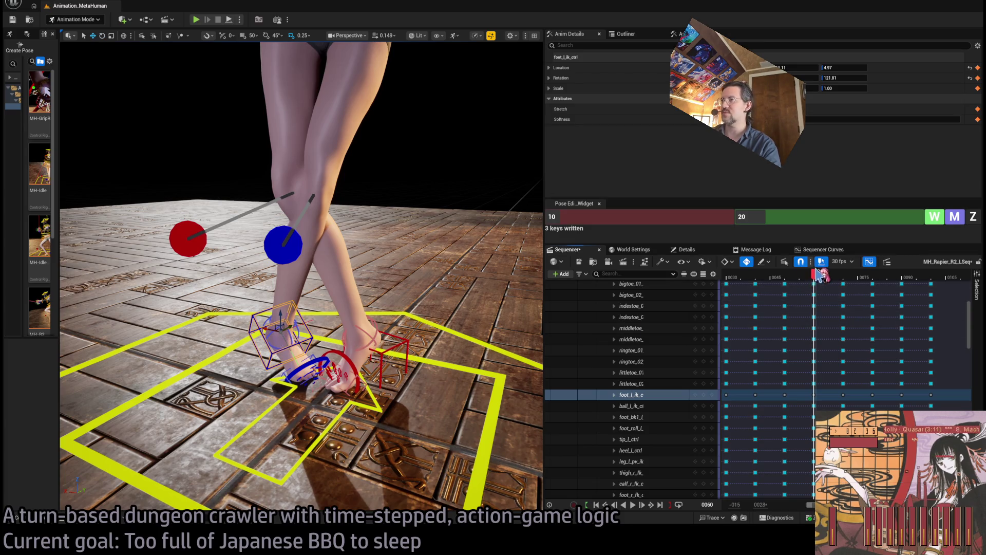
click(810, 277)
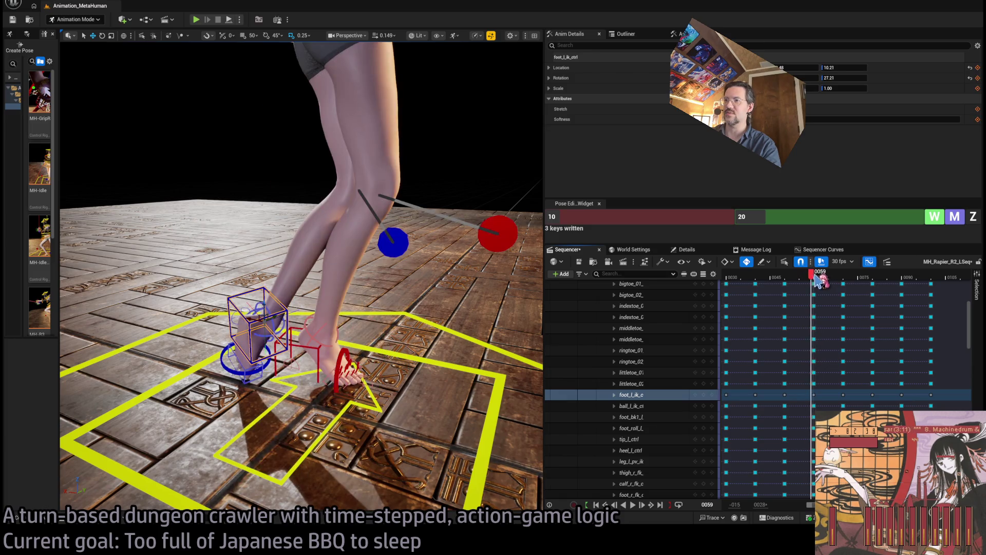
click(814, 278)
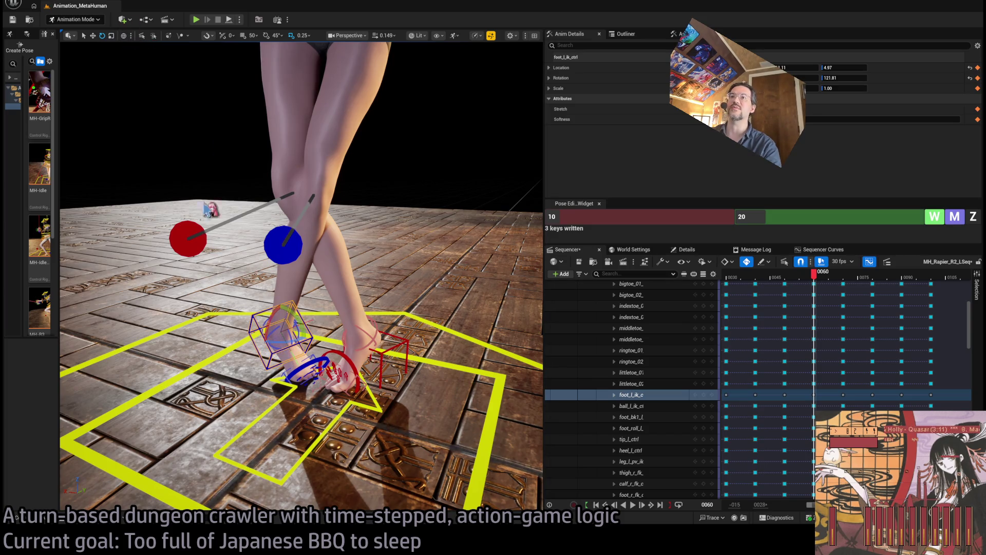
mouse_move(297, 337)
mouse_down()
mouse_move(302, 347)
mouse_move(360, 354)
mouse_move(341, 344)
mouse_move(333, 307)
mouse_move(324, 313)
mouse_move(313, 68)
mouse_move(282, 200)
mouse_move(298, 247)
mouse_move(319, 247)
mouse_move(360, 288)
mouse_move(391, 277)
mouse_move(272, 189)
mouse_up()
key(w)
click(356, 278)
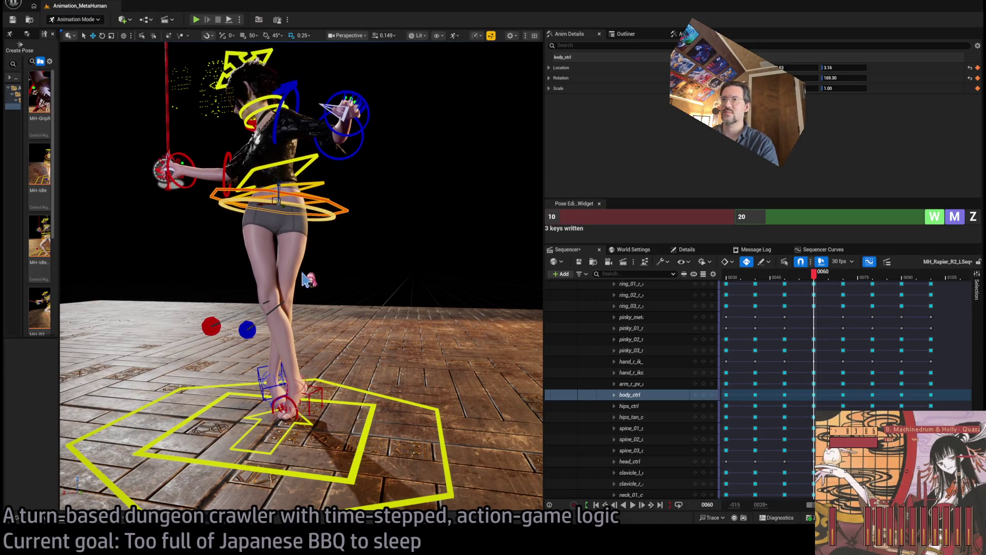
mouse_move(814, 273)
mouse_down()
mouse_move(787, 273)
mouse_move(826, 277)
mouse_move(815, 277)
mouse_up()
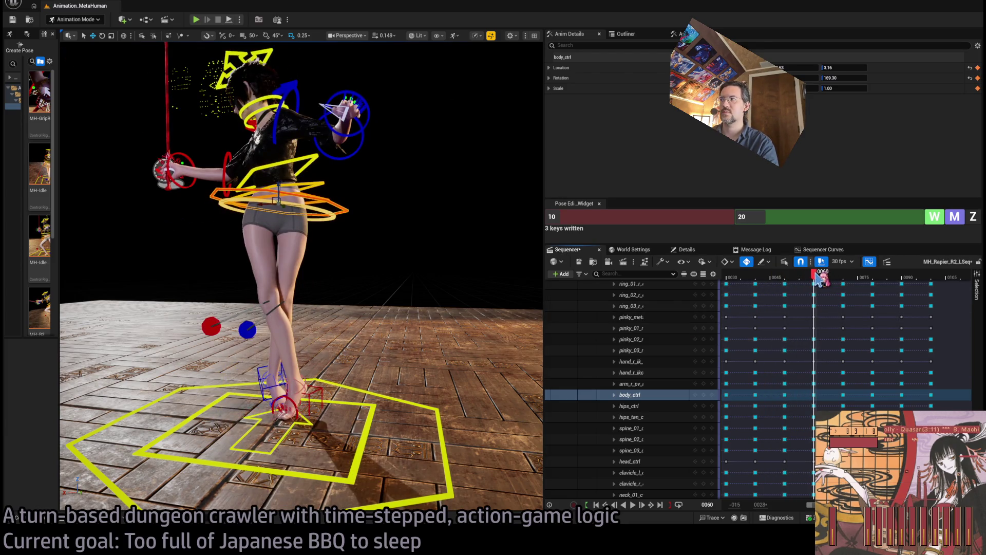
mouse_move(421, 316)
mouse_down()
mouse_move(380, 316)
mouse_move(301, 201)
mouse_up()
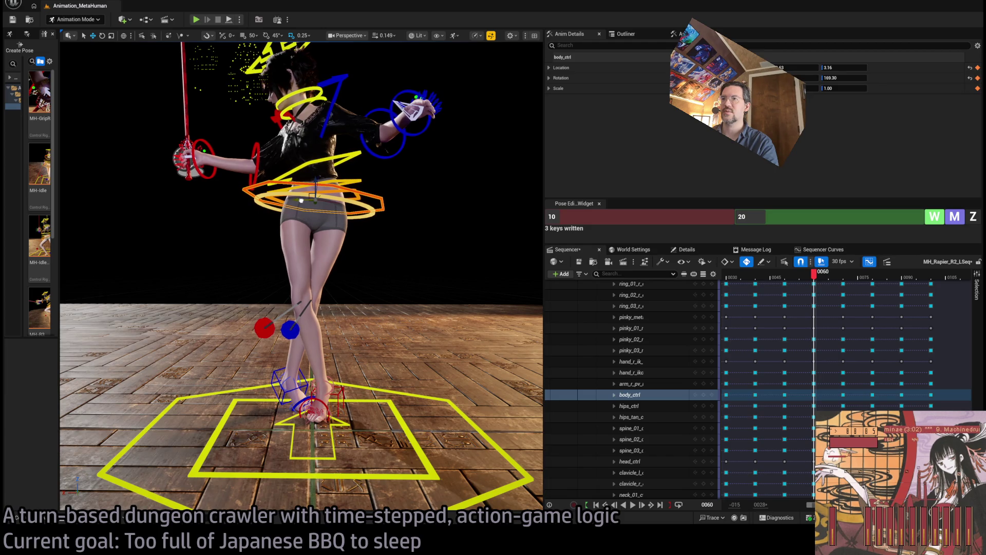
mouse_move(815, 273)
mouse_down()
mouse_move(803, 273)
mouse_move(845, 283)
mouse_up()
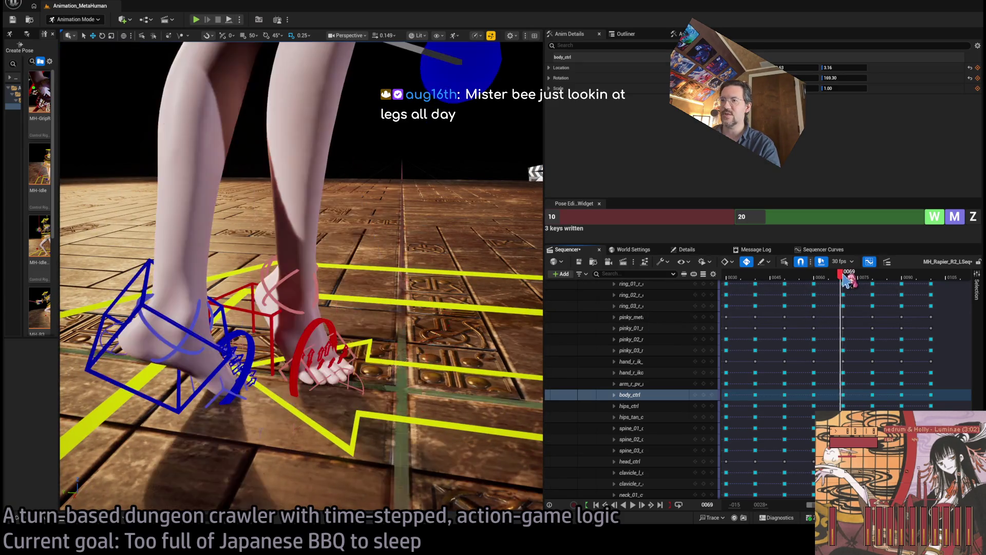
Raise the left foot IK control and scrub frames 54–61 to check it
click(210, 343)
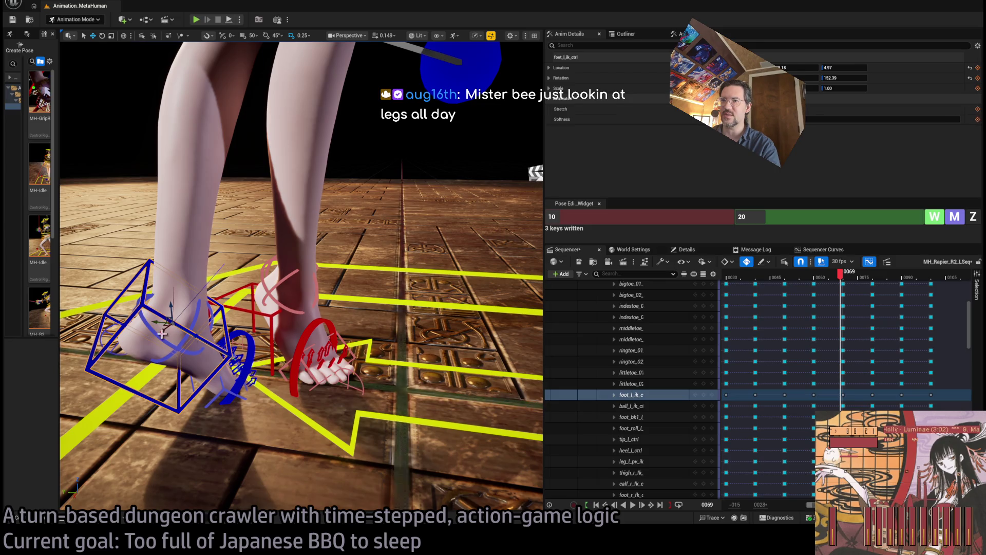
mouse_move(162, 327)
mouse_down()
mouse_move(221, 309)
mouse_move(212, 312)
mouse_up()
mouse_move(212, 296)
mouse_down()
mouse_move(215, 274)
mouse_move(513, 305)
mouse_up()
scroll(214, 274, up, 3)
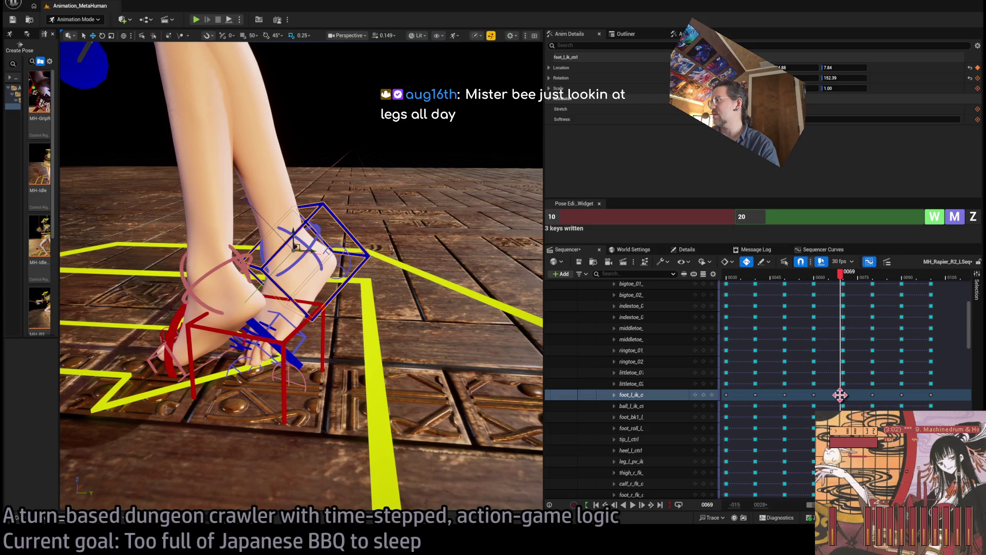
drag(816, 397, 816, 397)
click(798, 277)
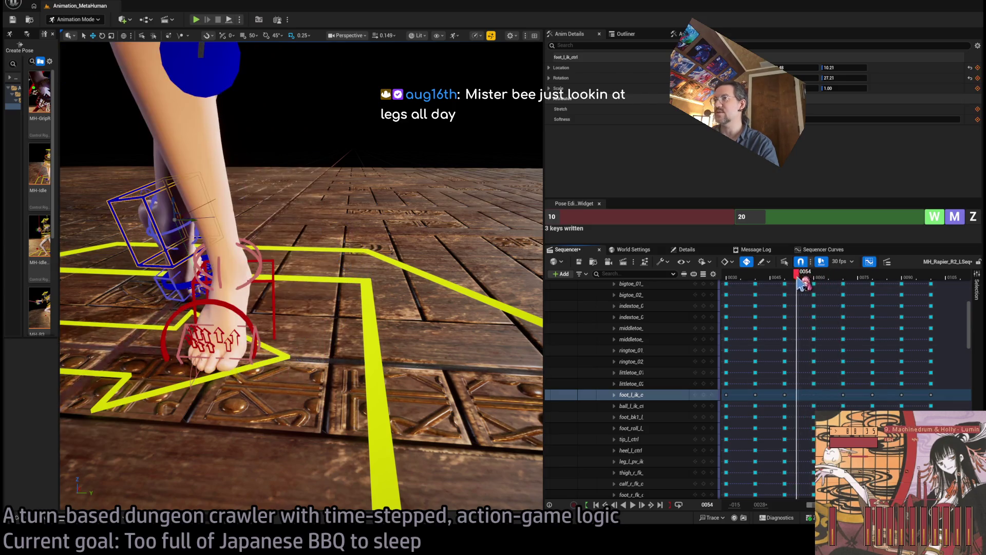
mouse_move(818, 278)
mouse_down()
mouse_move(858, 280)
mouse_move(841, 283)
mouse_up()
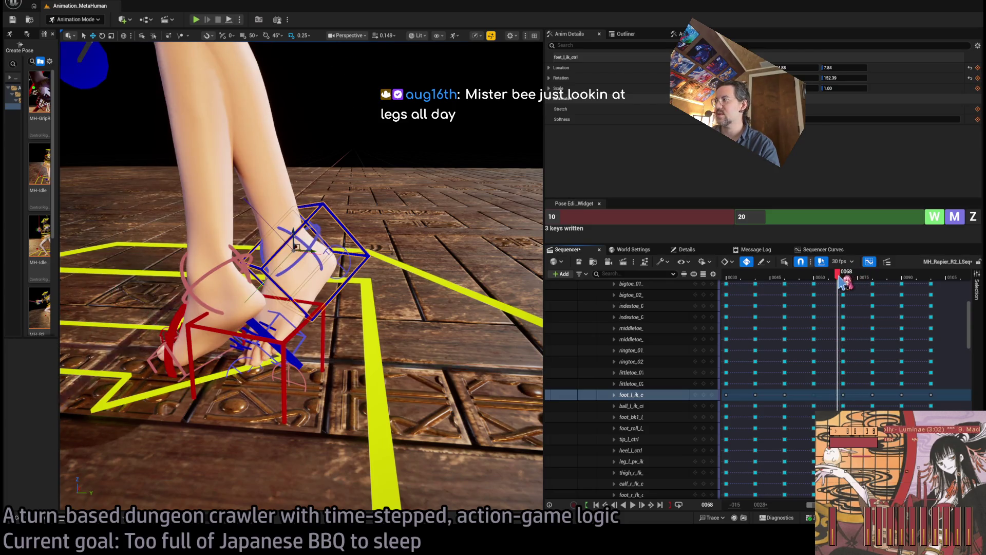
Nudge the left foot control slightly, checking the feet from several angles around frames 60–62
mouse_move(507, 335)
mouse_down()
mouse_move(463, 308)
mouse_move(438, 165)
mouse_move(411, 180)
mouse_move(391, 215)
mouse_up()
mouse_move(843, 282)
mouse_down()
mouse_move(855, 282)
mouse_move(814, 282)
mouse_up()
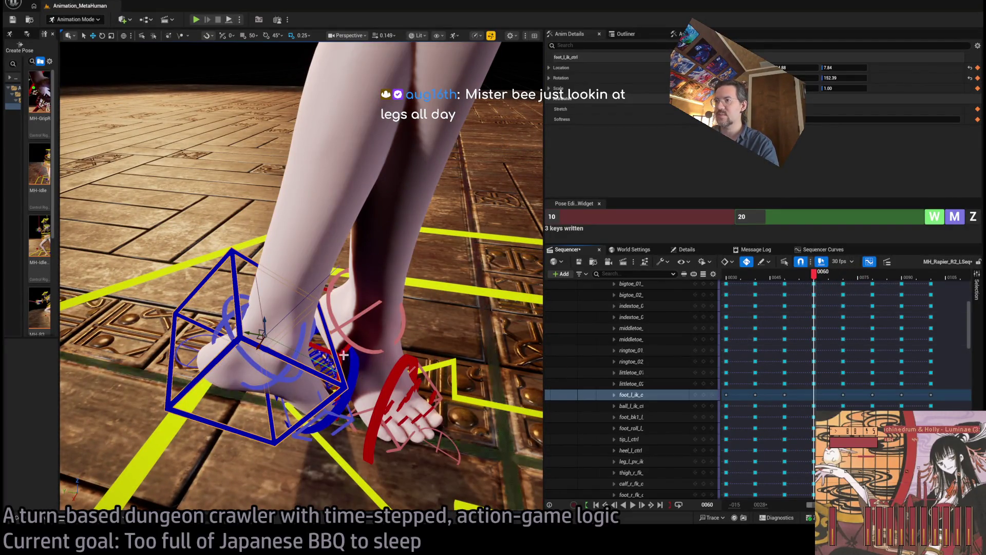
mouse_move(259, 340)
mouse_down()
mouse_move(318, 353)
mouse_move(257, 358)
mouse_up()
mouse_move(823, 281)
mouse_down()
mouse_move(861, 273)
mouse_move(823, 277)
mouse_up()
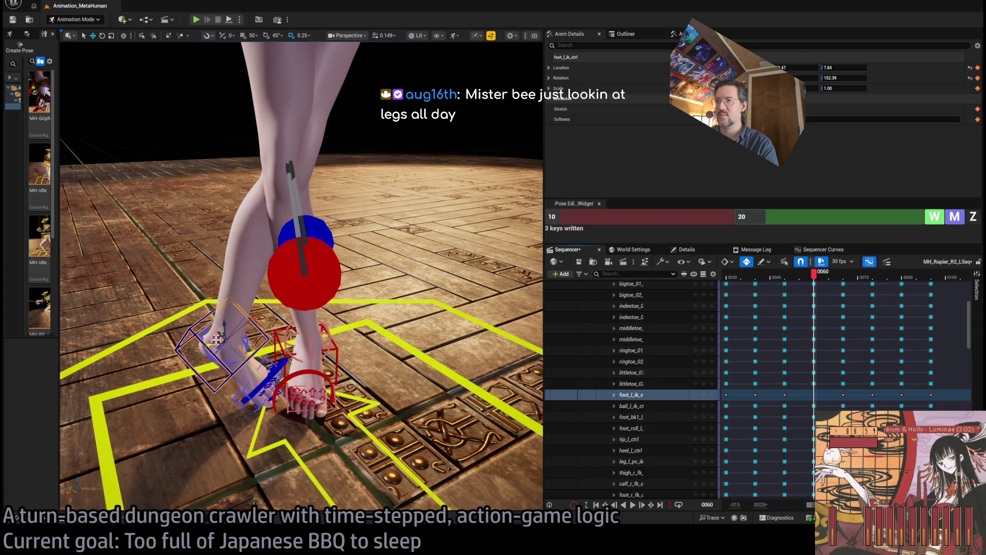
drag(216, 335, 223, 322)
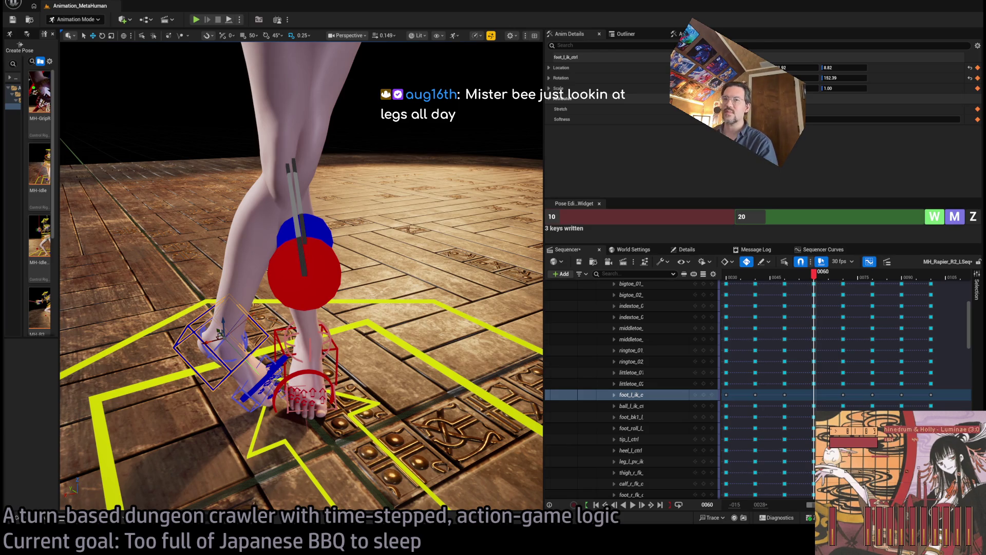
mouse_move(395, 177)
mouse_down()
mouse_move(395, 201)
mouse_move(395, 154)
mouse_move(329, 154)
mouse_up()
drag(815, 274, 813, 279)
drag(509, 292, 411, 288)
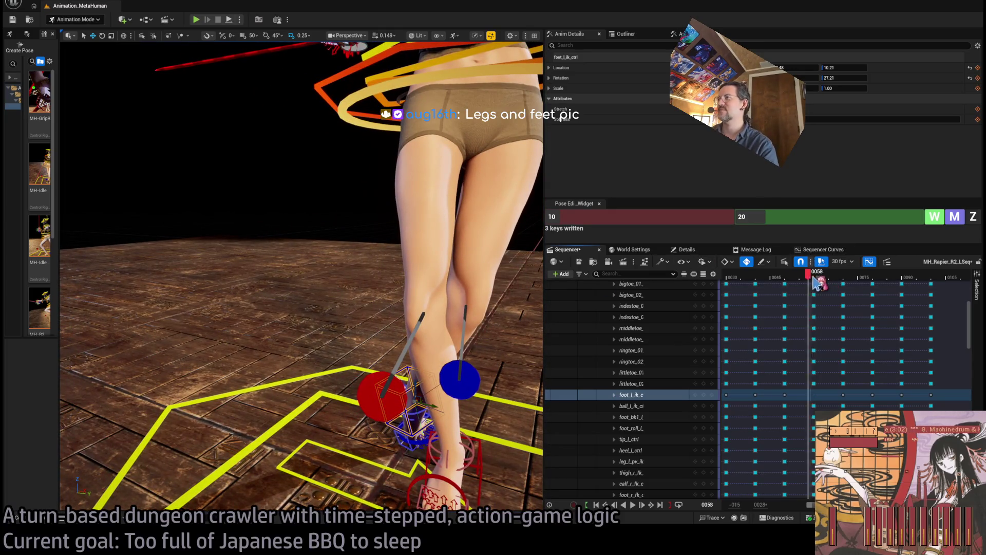
drag(814, 278, 817, 280)
mouse_move(442, 308)
mouse_down()
mouse_move(293, 308)
mouse_move(331, 265)
mouse_up()
Zero the leg_l_pv_ik control at frame 60 using the pose tool
click(292, 308)
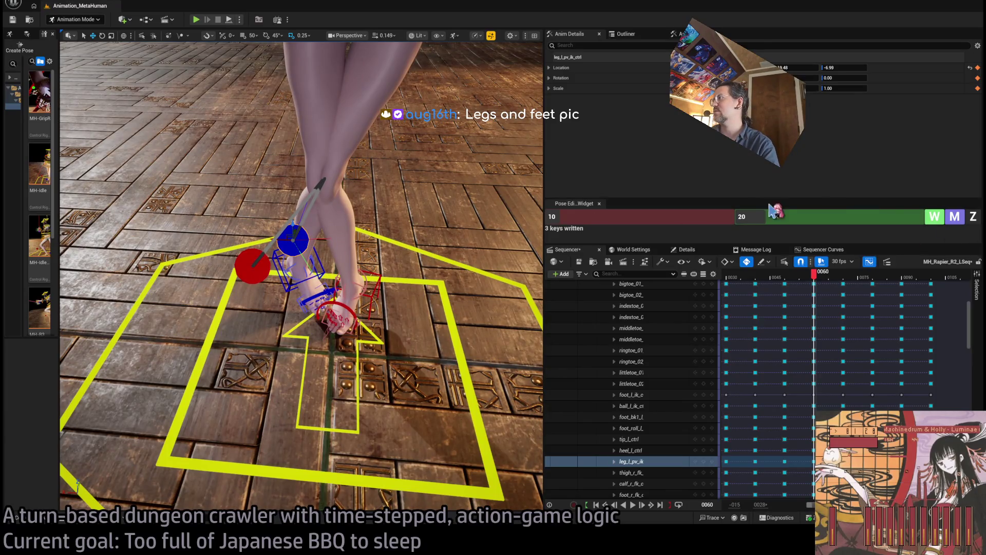
click(670, 216)
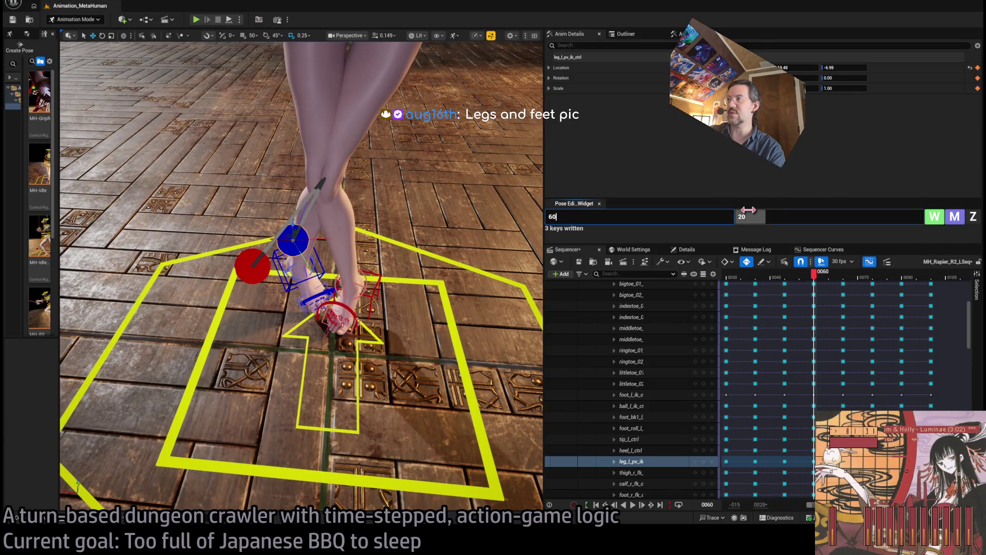
key(Tab)
text(60)
click(974, 218)
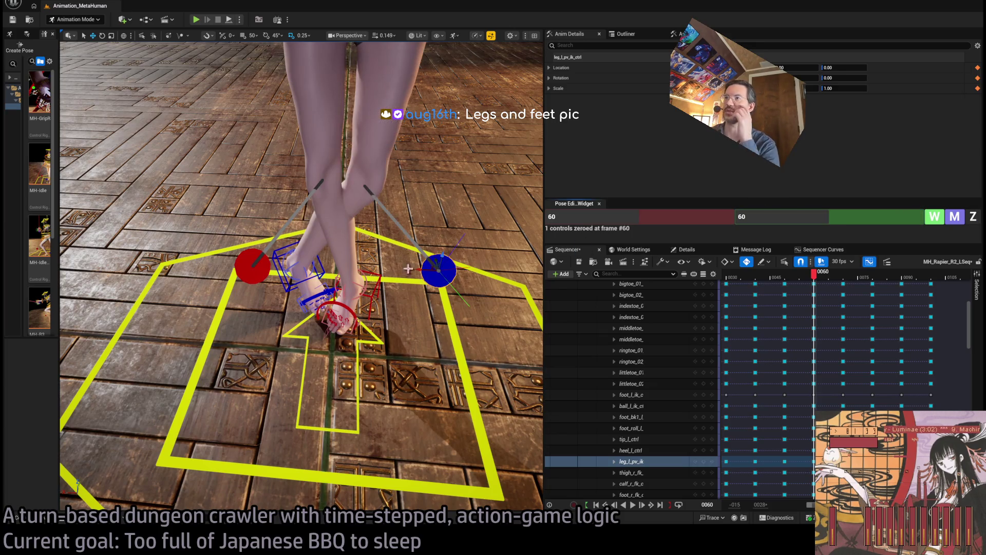
Pull back to view both legs, then select and deselect the body control
mouse_move(396, 241)
mouse_down()
mouse_move(319, 267)
mouse_move(397, 235)
mouse_up()
click(393, 242)
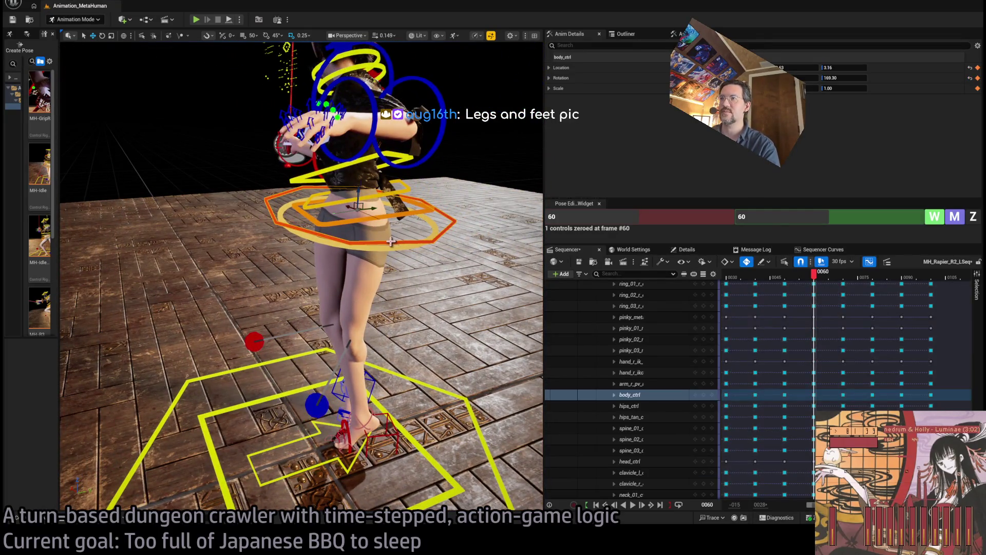
click(376, 228)
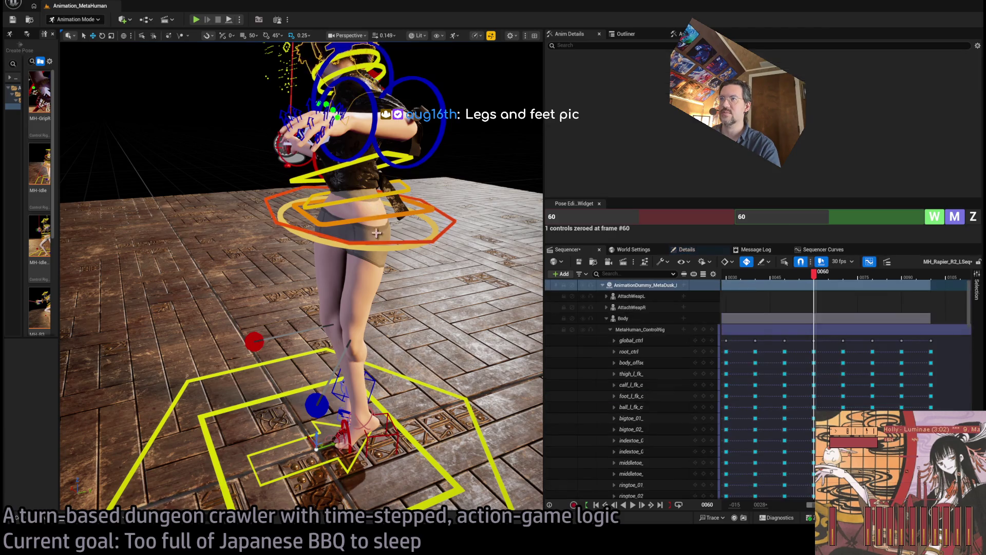
Reselect the body control and shift the upper body sideways
click(386, 242)
drag(374, 211, 355, 200)
scroll(368, 334, down, 5)
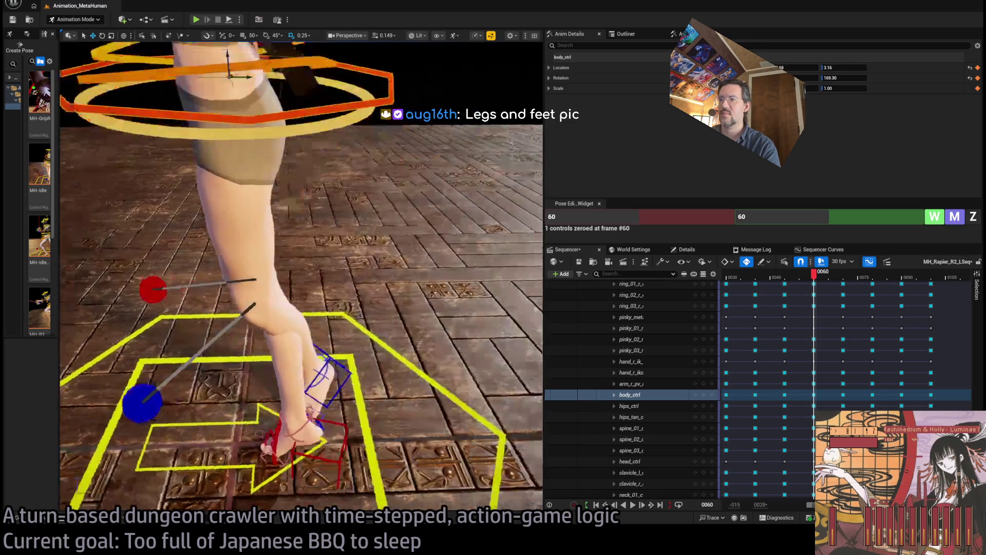
Move foot_l_ik_ctrl up and to the right, then play the lunge to frame 76
click(366, 363)
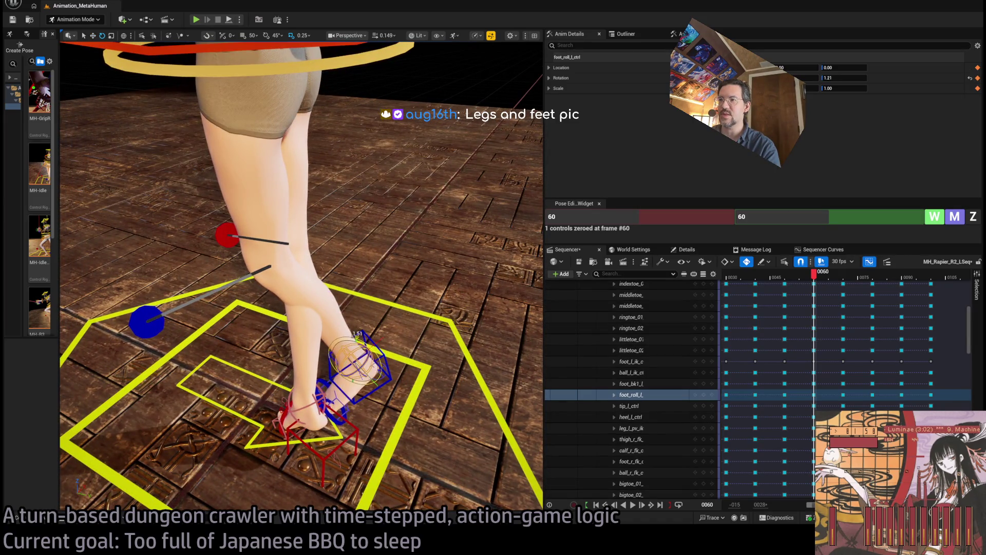
click(383, 355)
click(383, 354)
key(f)
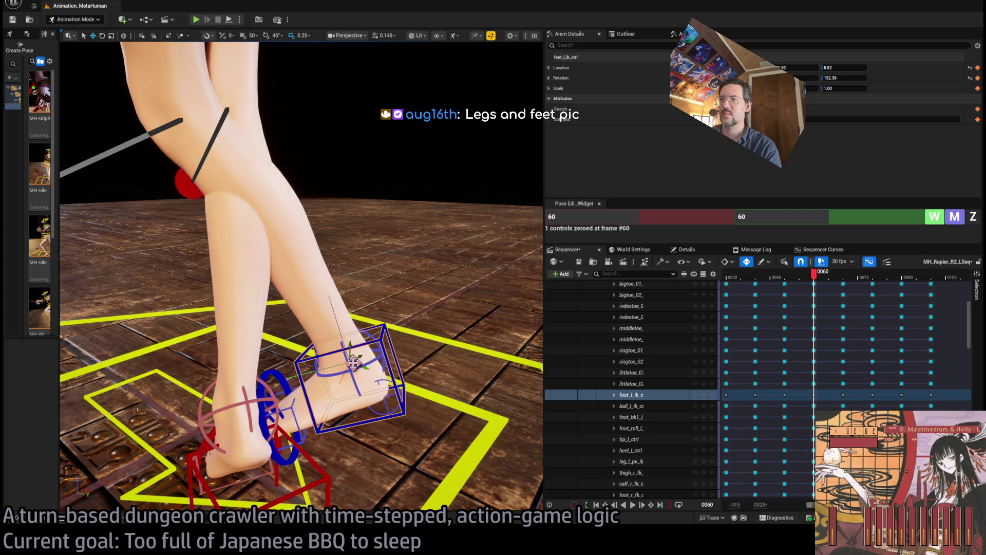
mouse_move(348, 363)
mouse_down()
mouse_move(334, 383)
mouse_move(363, 371)
mouse_move(308, 345)
mouse_move(169, 350)
mouse_move(151, 283)
mouse_move(97, 280)
mouse_up()
mouse_move(811, 278)
mouse_down()
mouse_move(794, 278)
mouse_move(866, 281)
mouse_move(824, 278)
mouse_move(855, 276)
mouse_up()
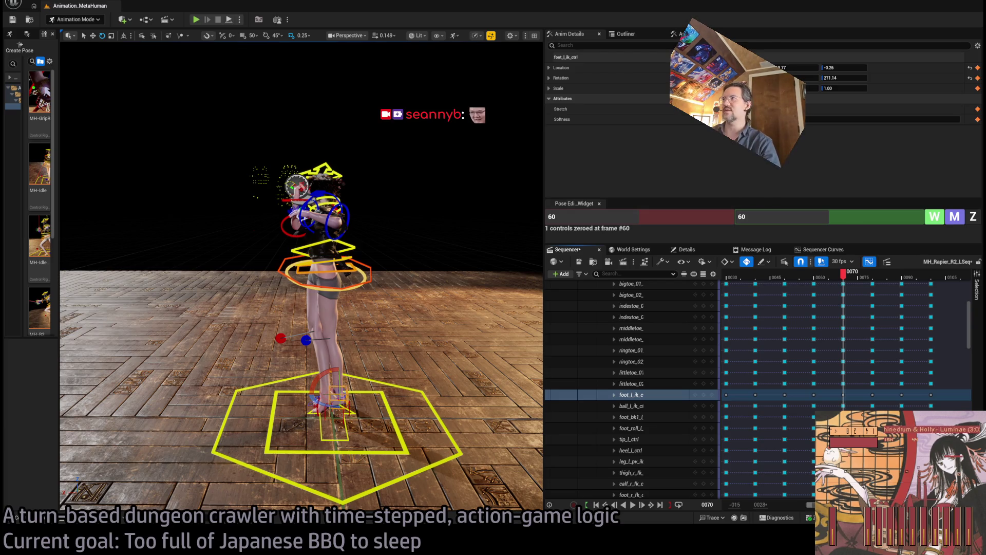
key(f)
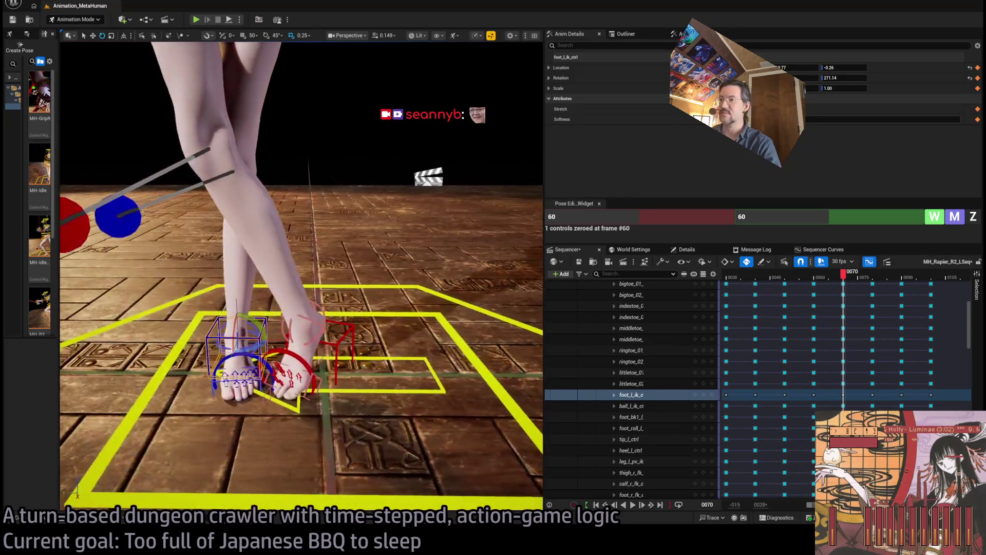
mouse_move(843, 274)
mouse_down()
mouse_move(837, 280)
mouse_move(884, 275)
mouse_move(843, 273)
mouse_move(853, 270)
mouse_up()
mouse_move(301, 276)
mouse_down()
mouse_move(285, 265)
mouse_move(324, 282)
mouse_up()
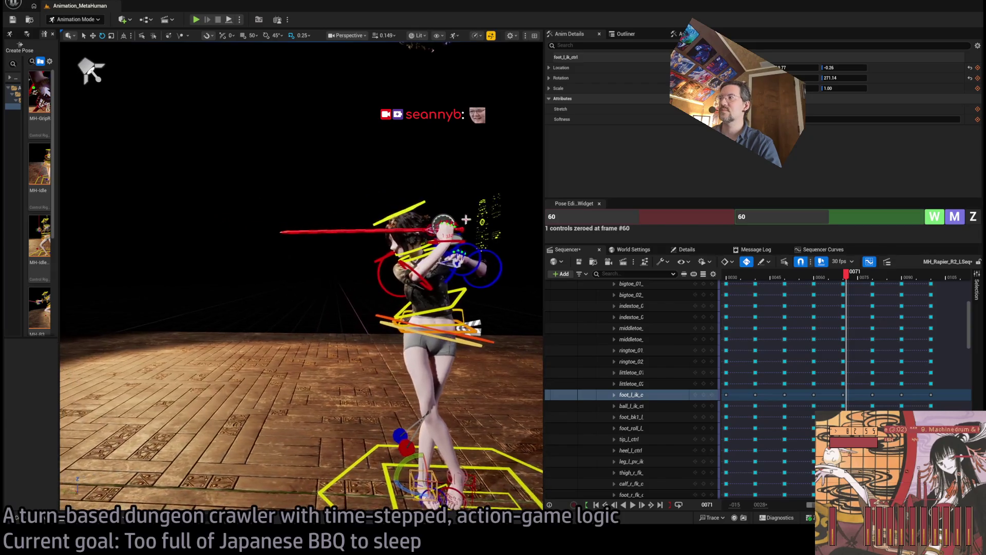
mouse_move(846, 274)
mouse_down()
mouse_move(780, 280)
mouse_move(821, 288)
mouse_up()
mouse_move(463, 304)
mouse_down()
mouse_move(370, 292)
mouse_move(370, 246)
mouse_up()
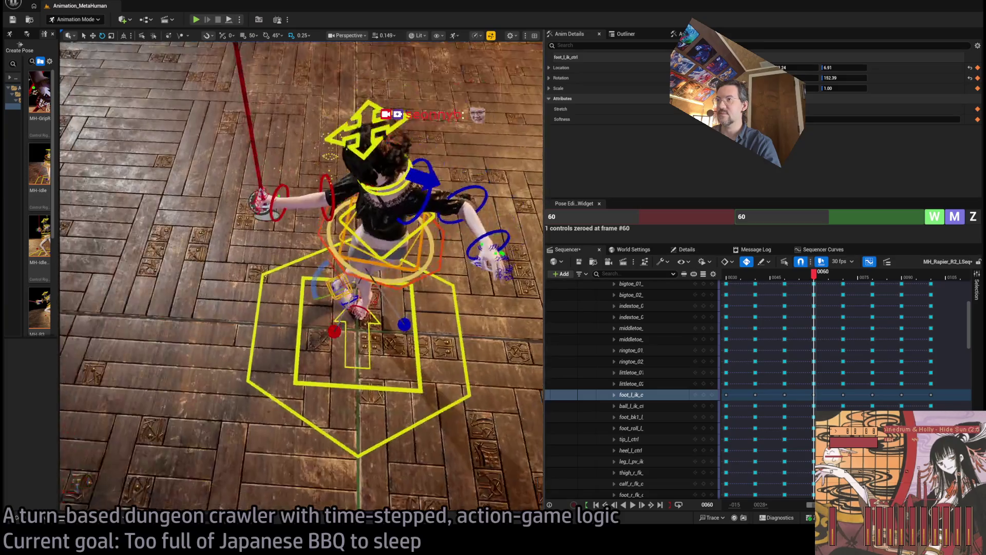
mouse_move(827, 281)
mouse_down()
mouse_move(778, 278)
mouse_move(869, 283)
mouse_move(797, 282)
mouse_move(822, 288)
mouse_up()
mouse_move(417, 273)
mouse_down()
mouse_move(400, 253)
mouse_move(514, 262)
mouse_up()
click(401, 253)
Review the lunge pose around frame 60, comparing frames 50 through 71
click(813, 280)
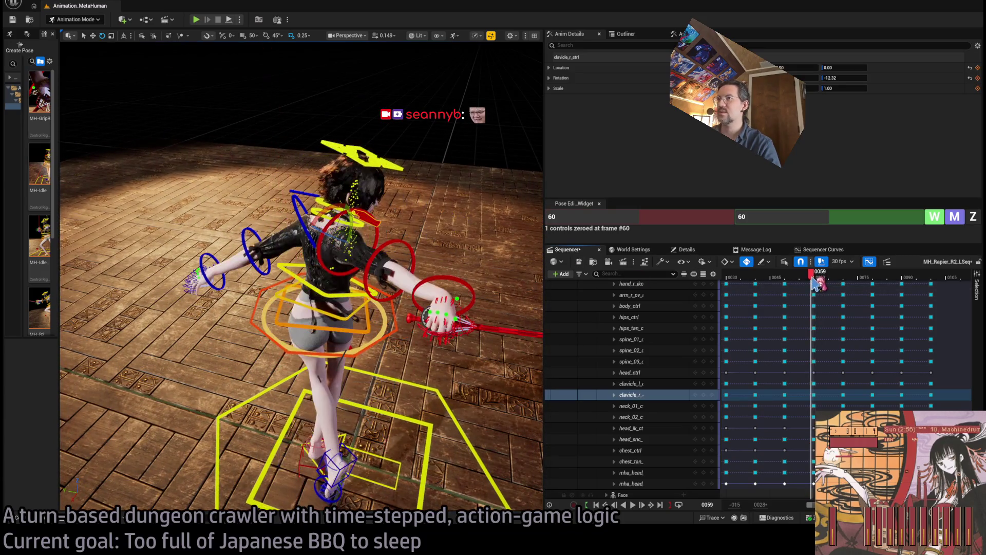
mouse_move(817, 284)
mouse_down()
mouse_move(848, 287)
mouse_move(815, 290)
mouse_up()
click(814, 291)
mouse_move(309, 257)
mouse_down()
mouse_move(349, 231)
mouse_move(411, 215)
mouse_up()
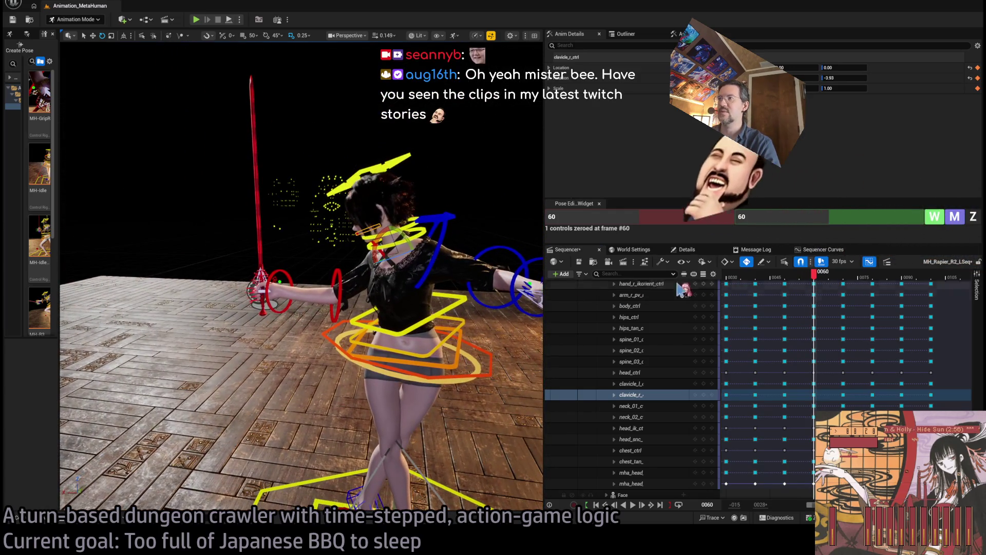
mouse_move(825, 278)
mouse_down()
mouse_move(794, 282)
mouse_move(849, 282)
mouse_move(817, 291)
mouse_up()
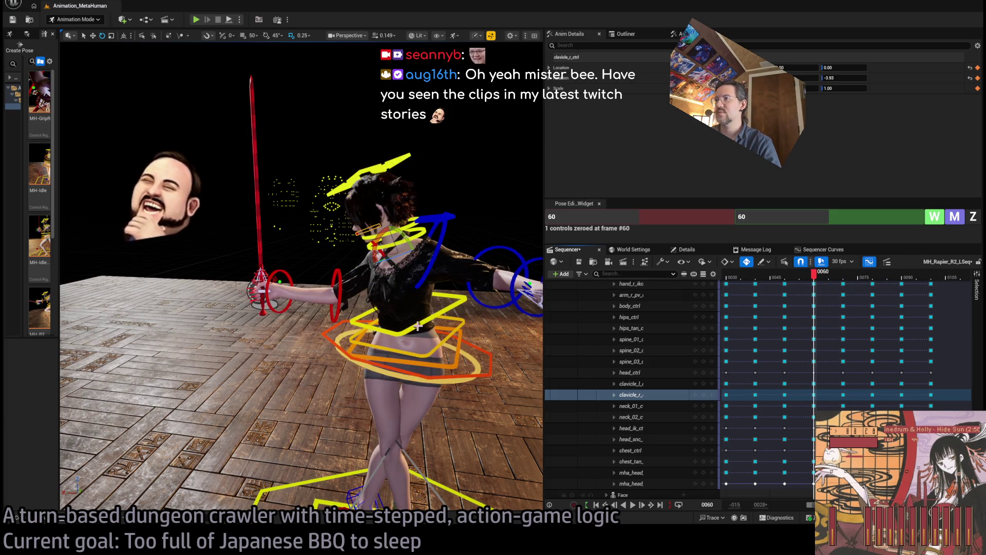
drag(817, 285, 850, 284)
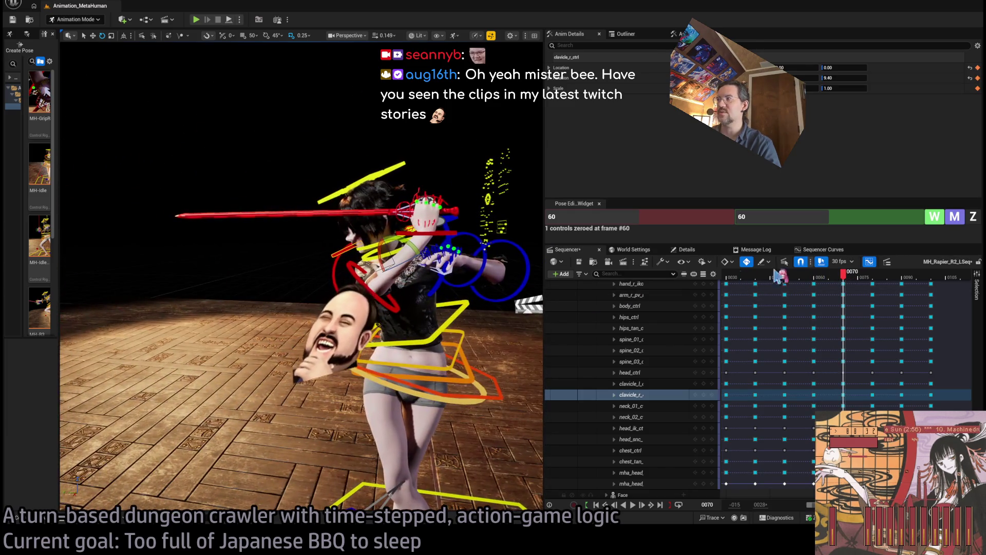
mouse_move(847, 280)
mouse_down()
mouse_move(791, 290)
mouse_move(816, 290)
mouse_up()
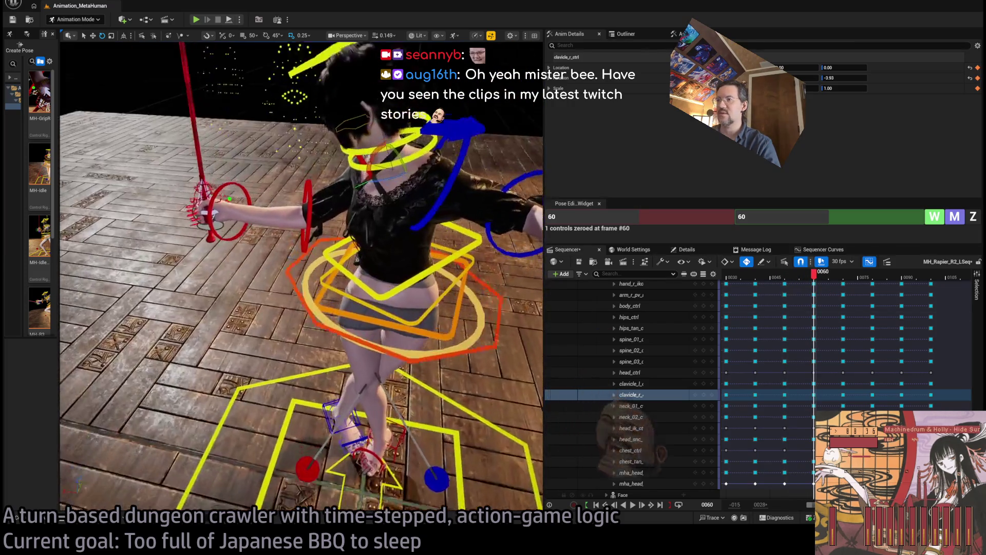
drag(815, 288, 794, 286)
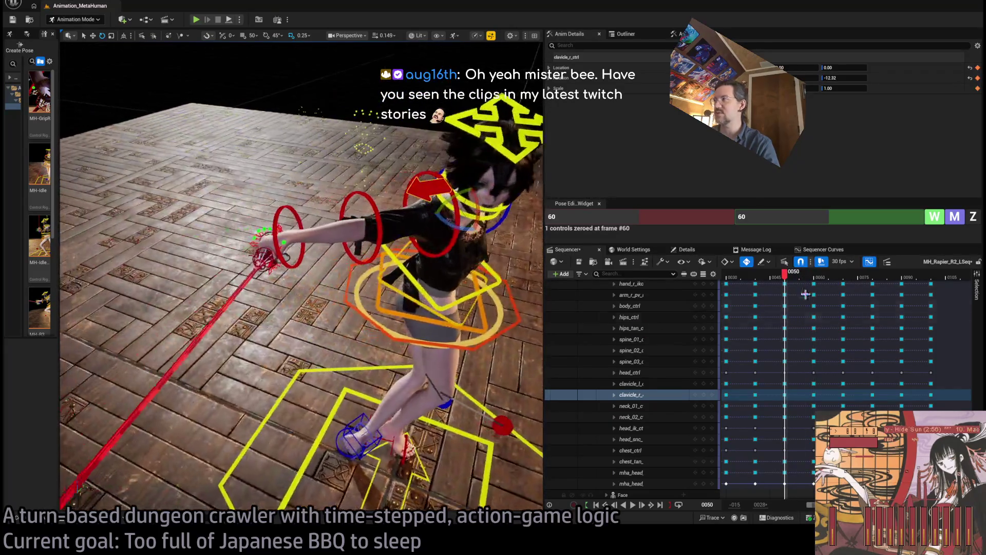
drag(803, 280, 821, 282)
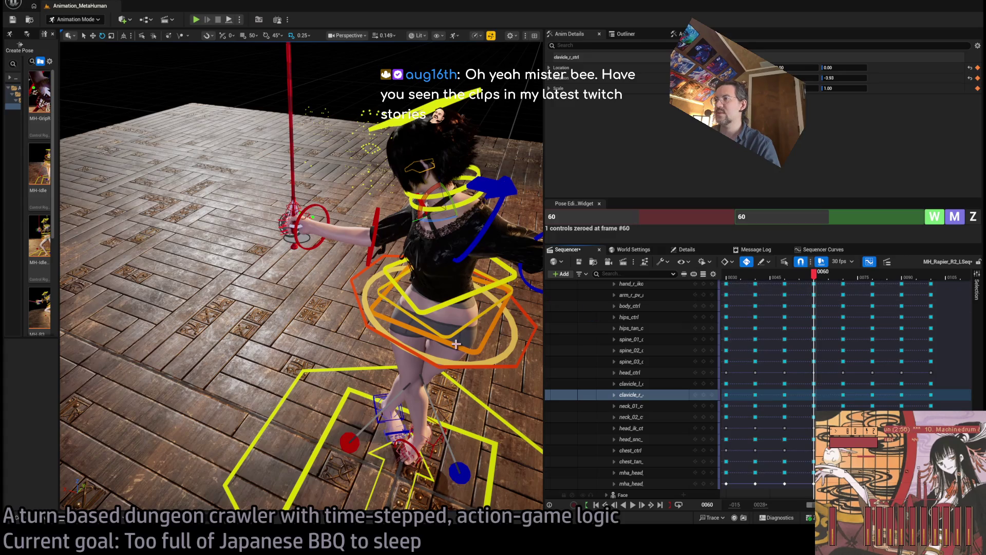
Select spine_01, spine_02 and spine_03 and bend them together slightly
click(447, 335)
ctrl+click(440, 314)
ctrl+click(446, 301)
mouse_move(452, 307)
mouse_down()
mouse_move(475, 312)
mouse_move(434, 357)
mouse_up()
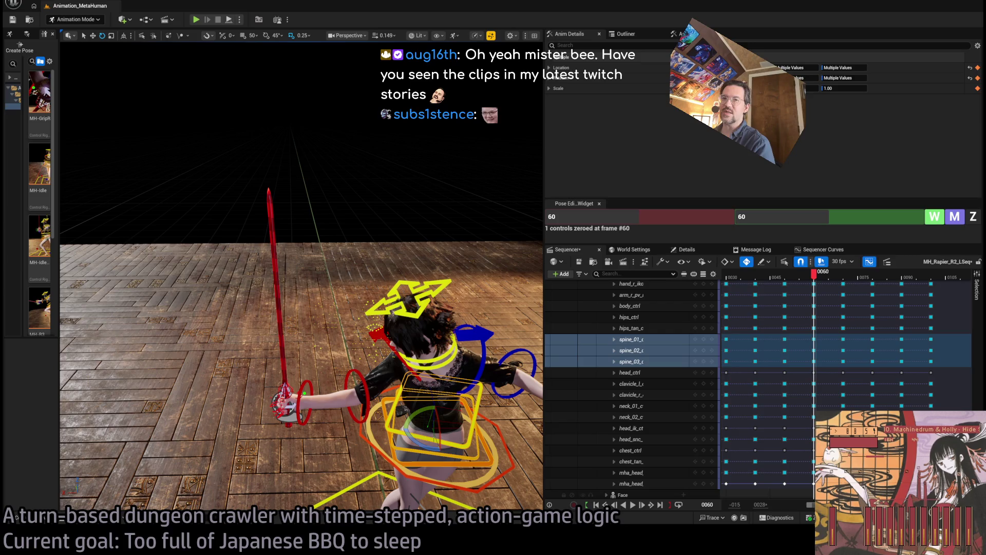
key(alt+Tab)
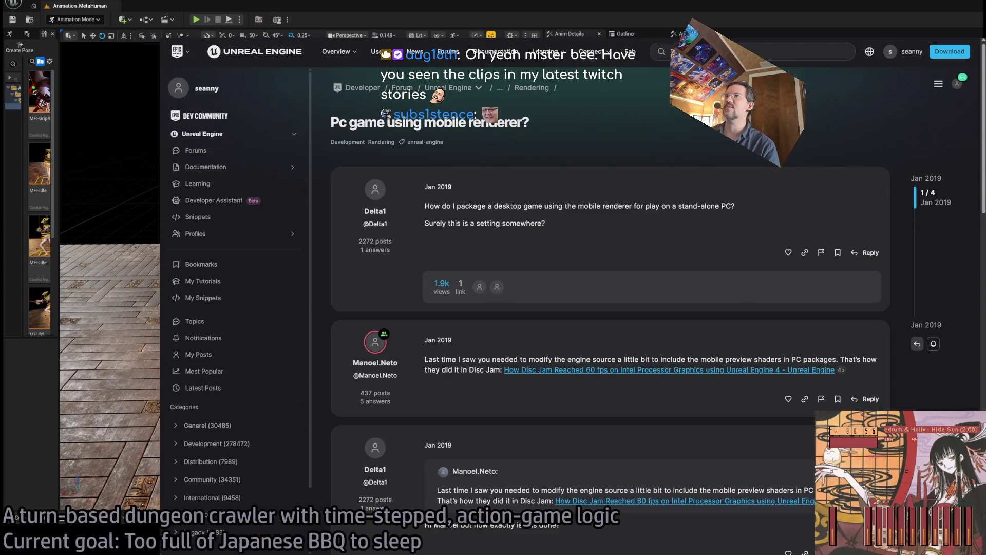
key(alt+Tab)
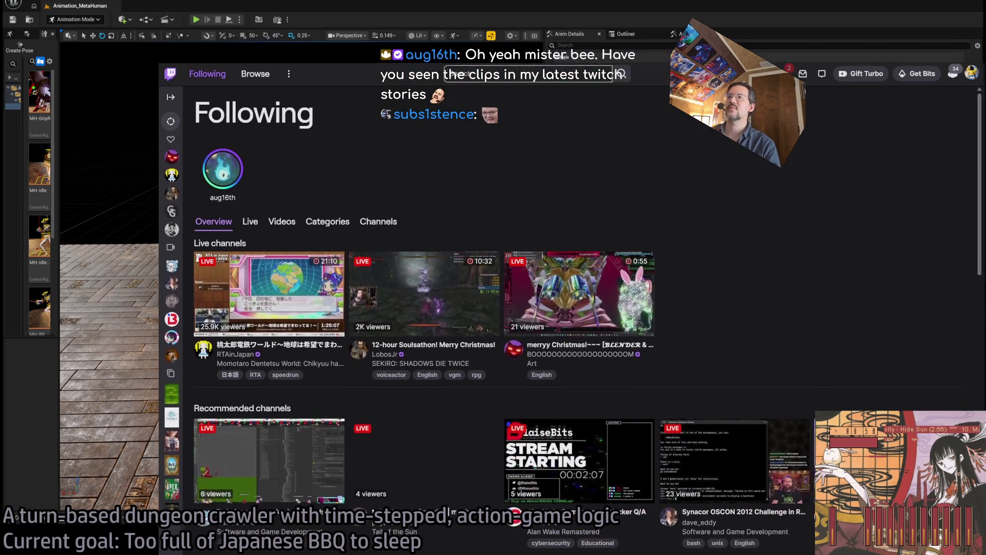
click(218, 173)
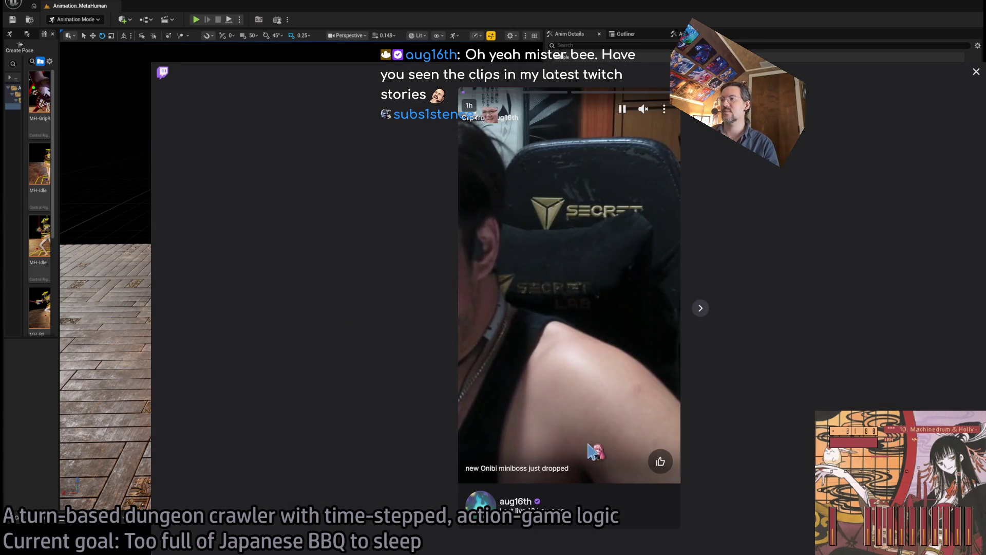
click(643, 108)
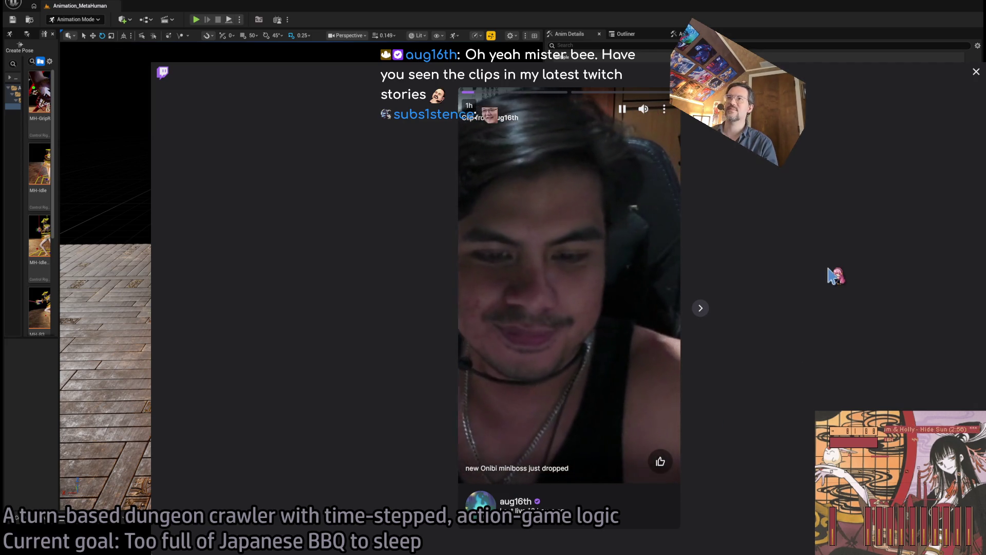
key(space)
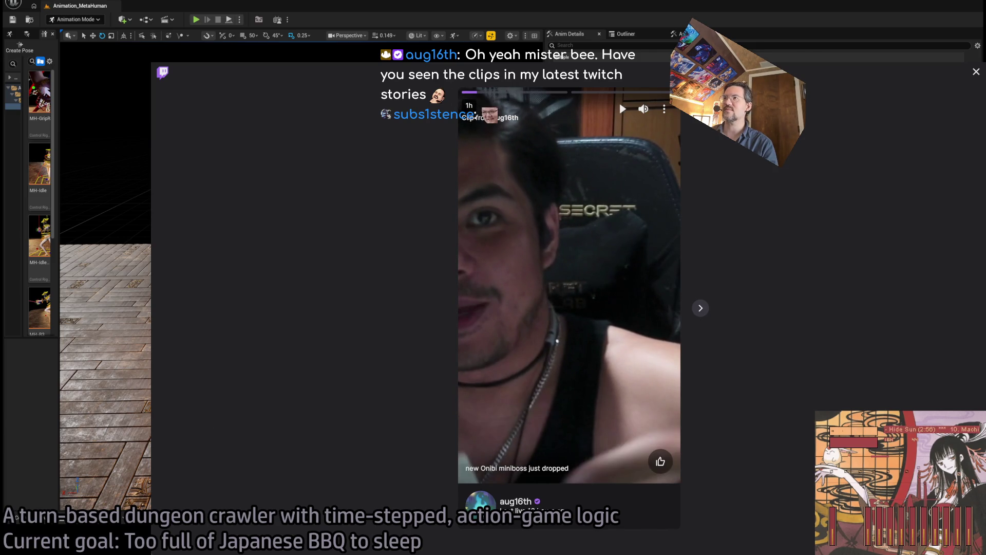
key(space)
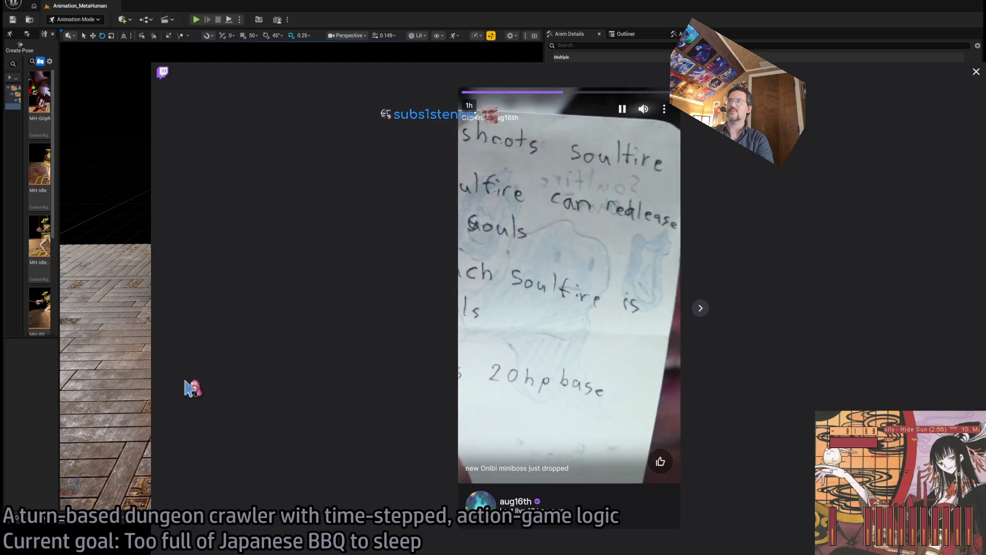
key(space)
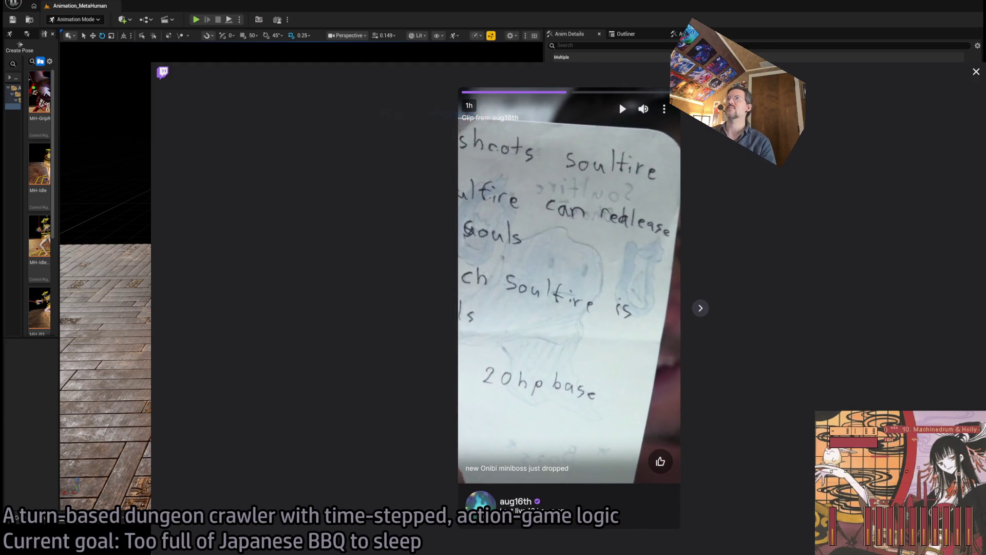
key(Right)
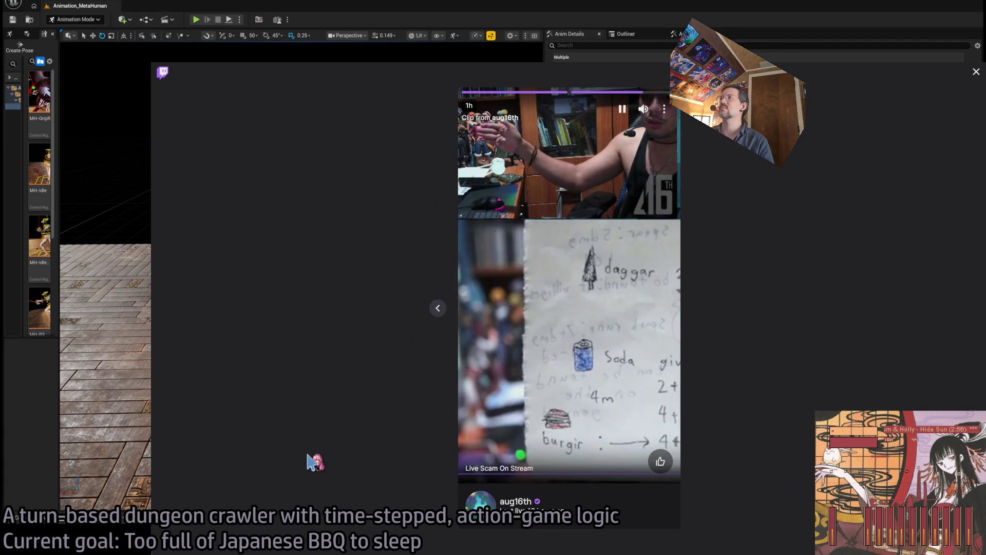
click(312, 462)
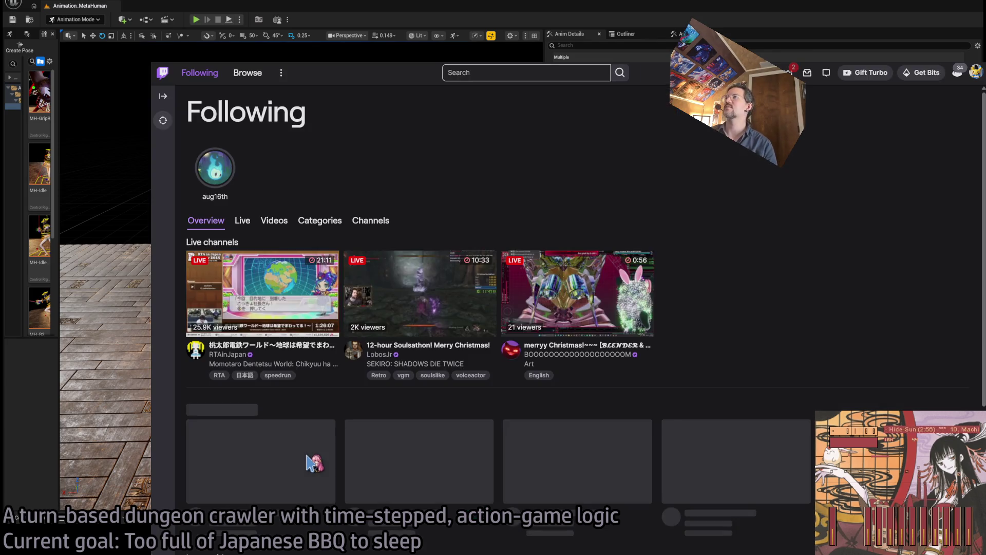
click(214, 168)
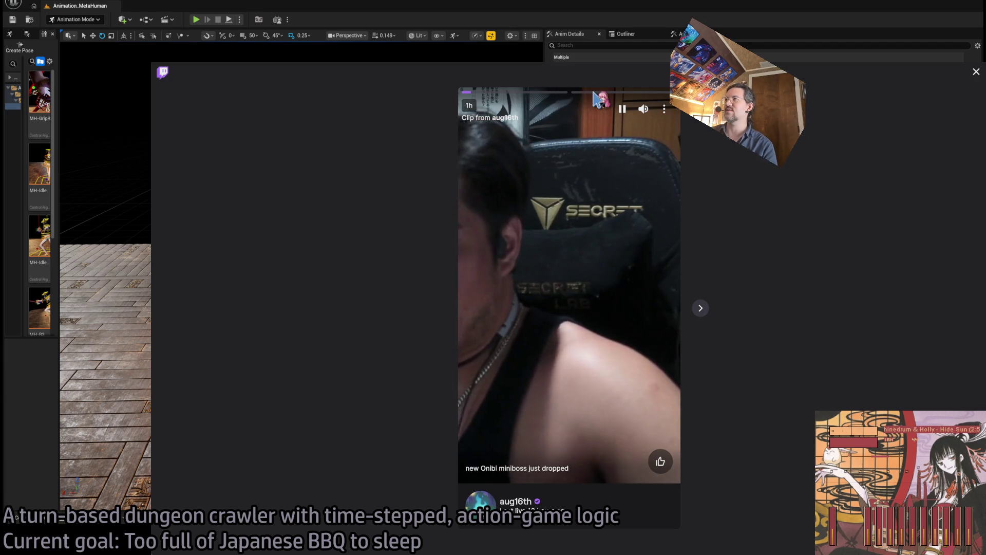
key(Escape)
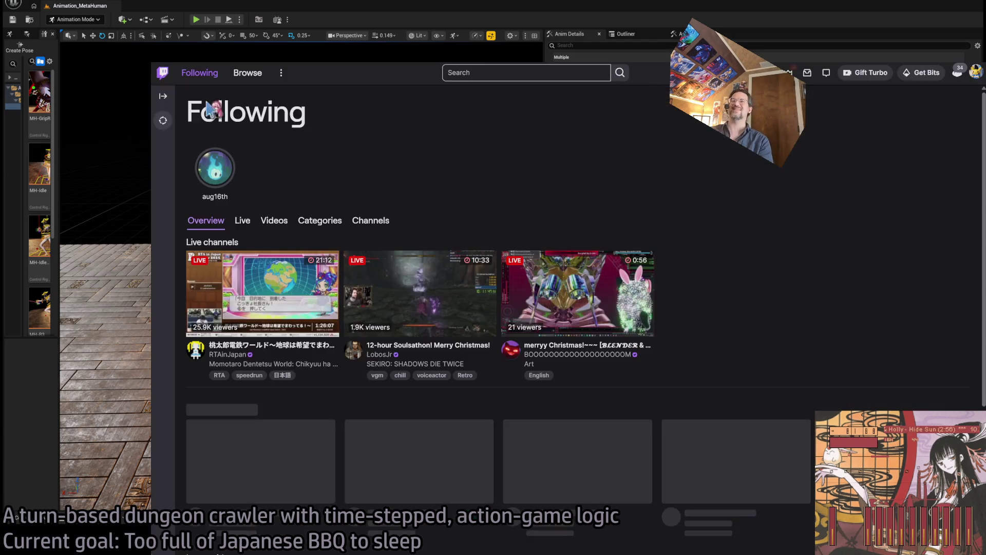
scroll(561, 158, down, 2)
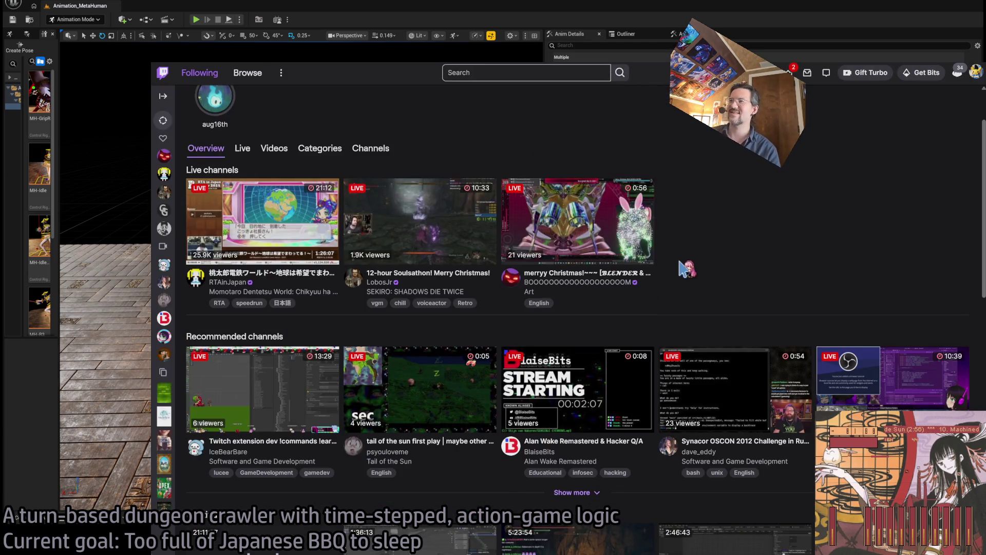
scroll(684, 268, up, 2)
key(alt+Tab)
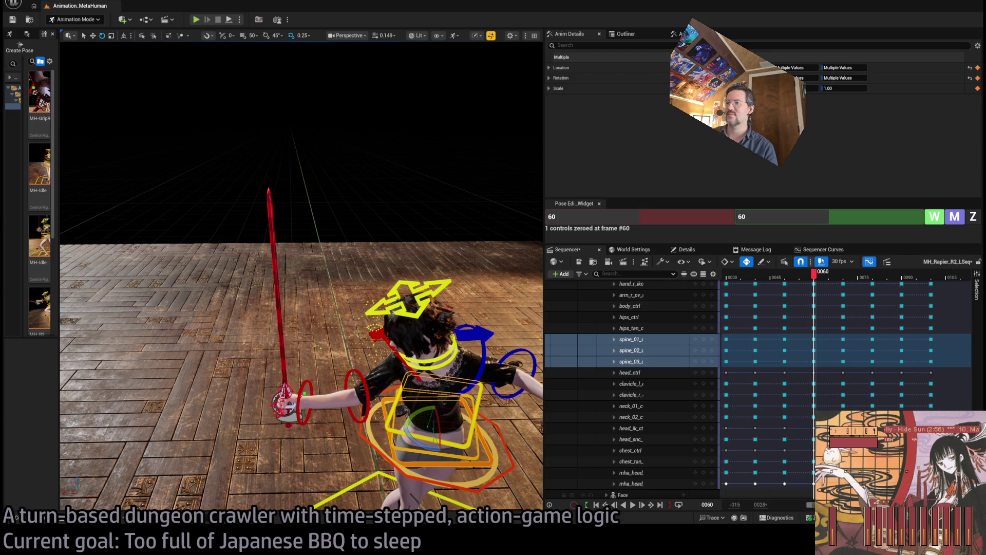
Check the pose around frames 58–61 from front-left and lower viewing angles
drag(428, 141, 360, 154)
mouse_move(816, 274)
mouse_down()
mouse_move(824, 275)
mouse_move(809, 275)
mouse_up()
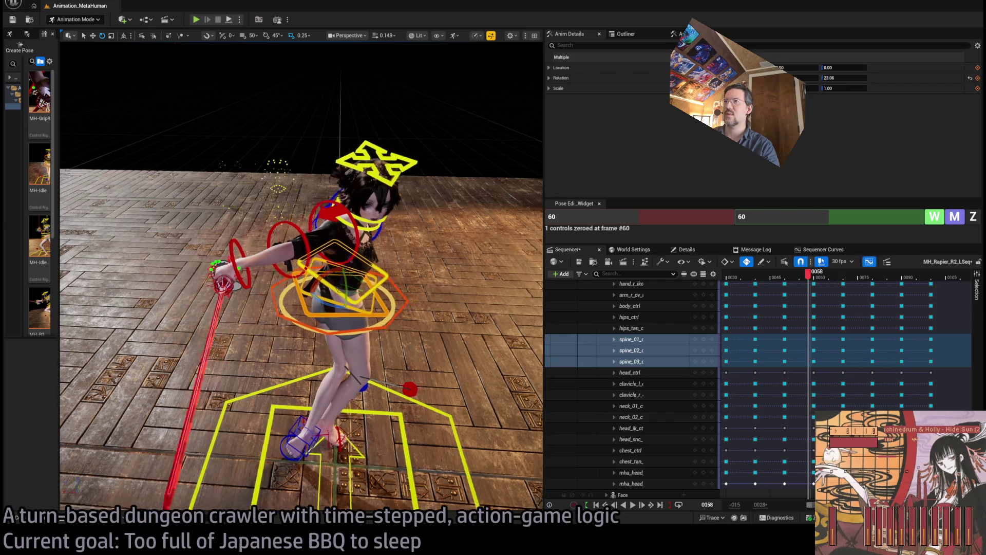
drag(308, 257, 247, 264)
drag(815, 275, 852, 278)
drag(308, 257, 359, 252)
Compare the poses at frames 70, 60 and 50, ending on frame 69
click(846, 277)
drag(848, 280, 786, 280)
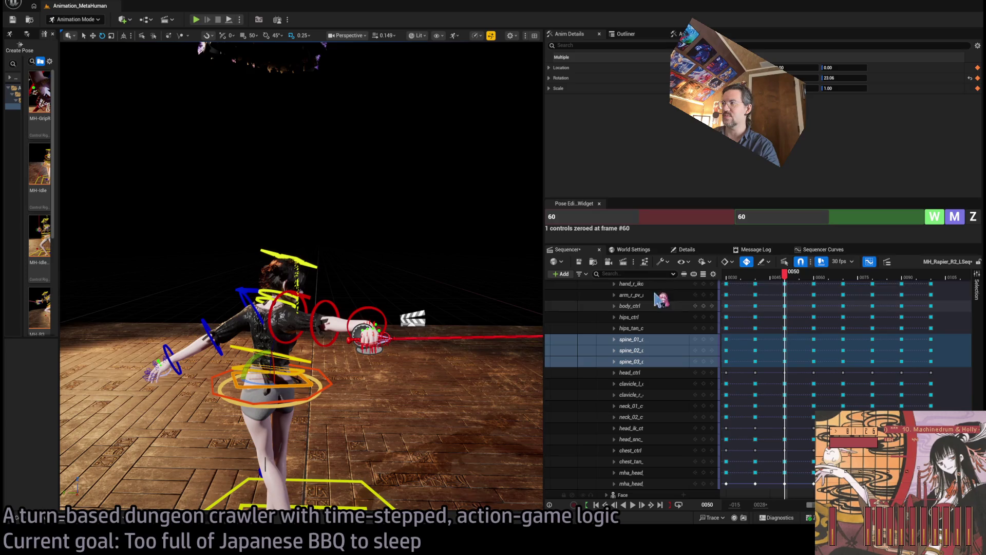
click(844, 276)
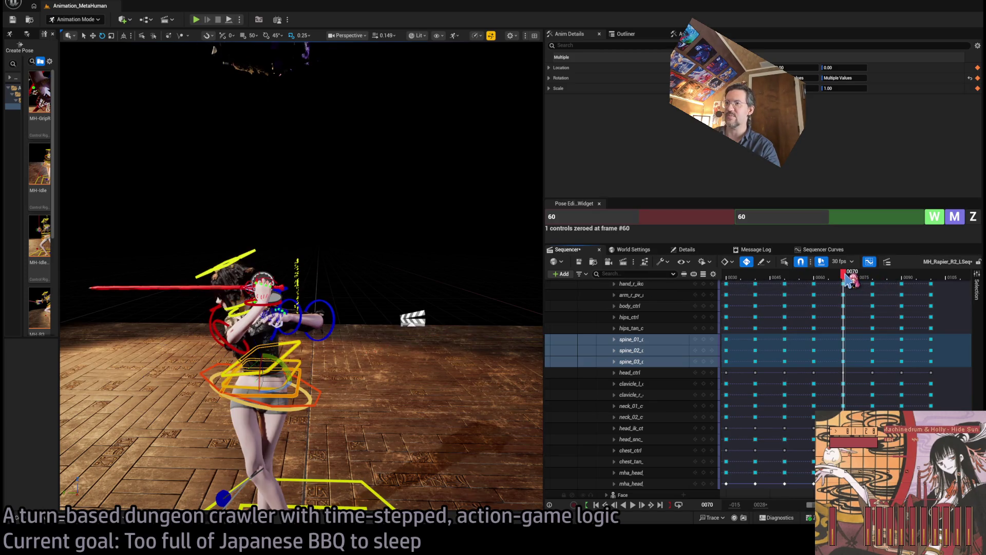
click(785, 278)
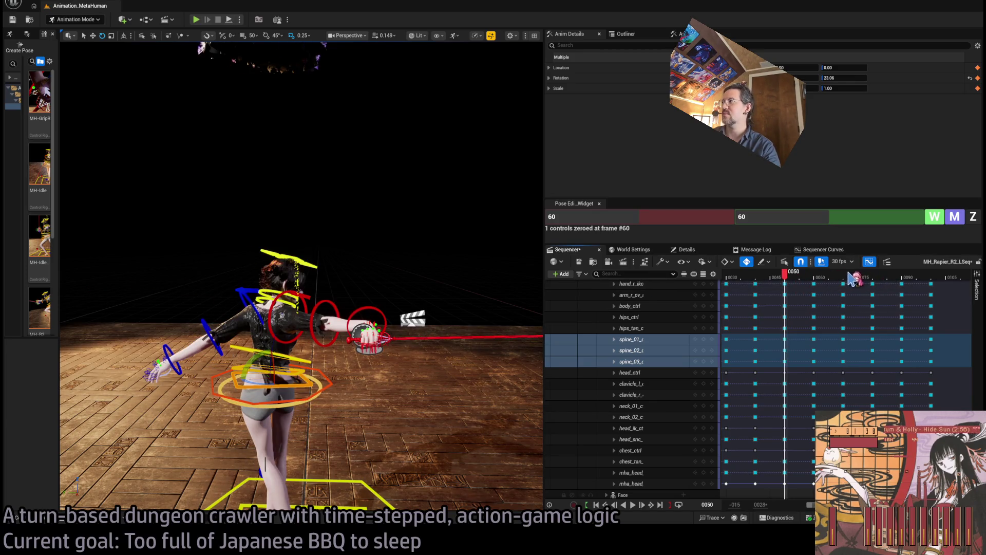
click(843, 277)
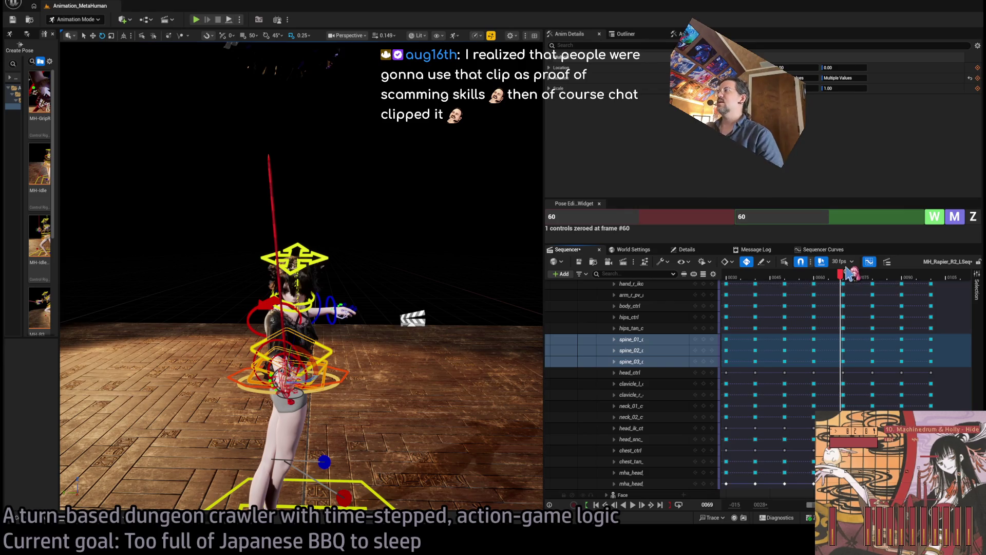
At frame 60, rotate the right upper arm to swing the rapier down
mouse_move(845, 276)
mouse_down()
mouse_move(810, 279)
mouse_move(820, 281)
mouse_up()
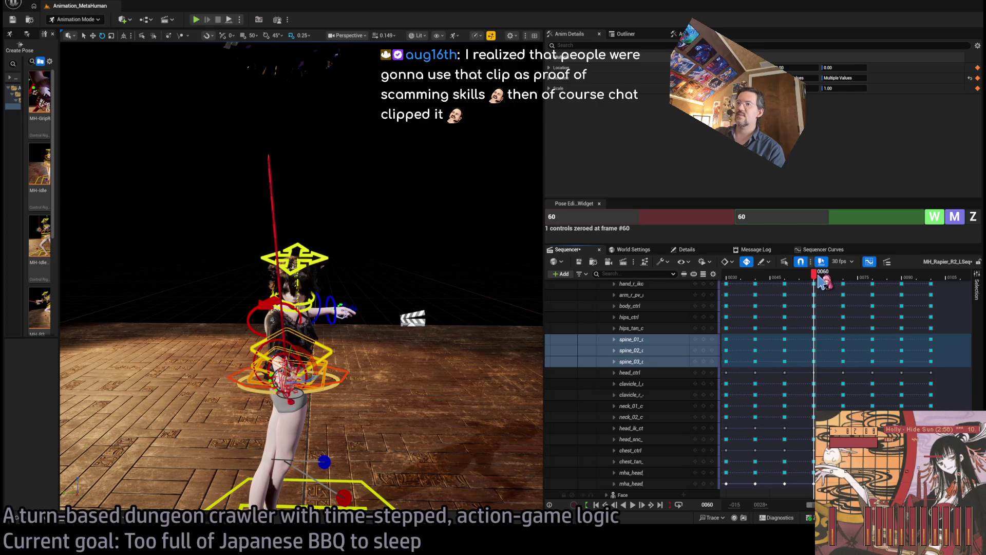
drag(213, 103, 241, 164)
mouse_move(821, 278)
mouse_down()
mouse_move(863, 278)
mouse_move(773, 280)
mouse_move(817, 284)
mouse_up()
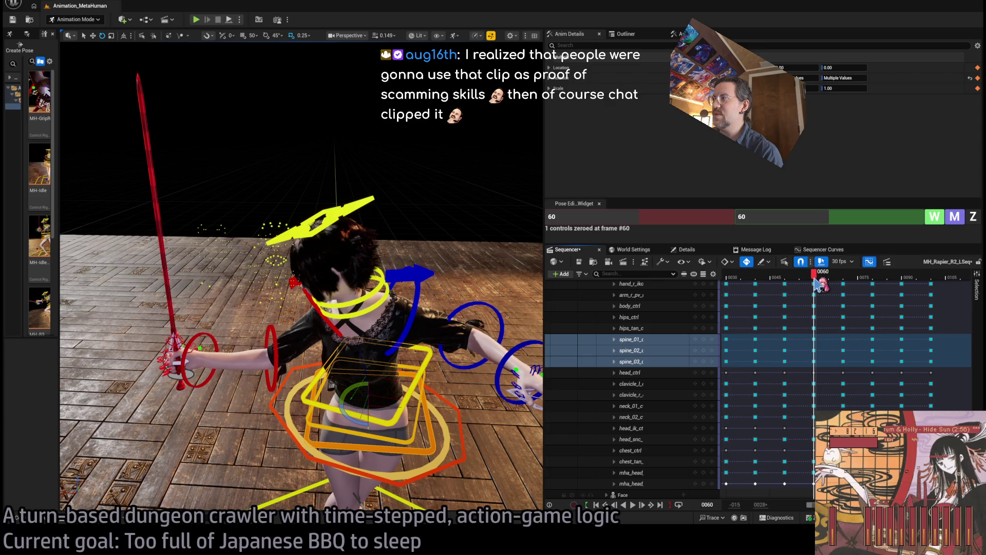
click(271, 355)
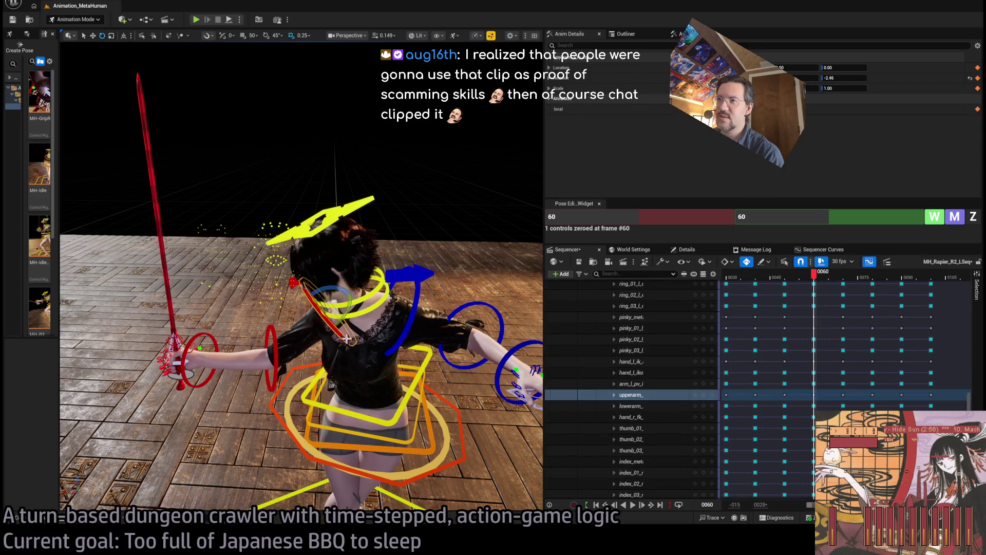
mouse_move(329, 303)
mouse_down()
mouse_move(296, 369)
mouse_move(321, 362)
mouse_move(331, 383)
mouse_up()
Rotate the right forearm so the rapier angles outward
click(291, 348)
click(259, 335)
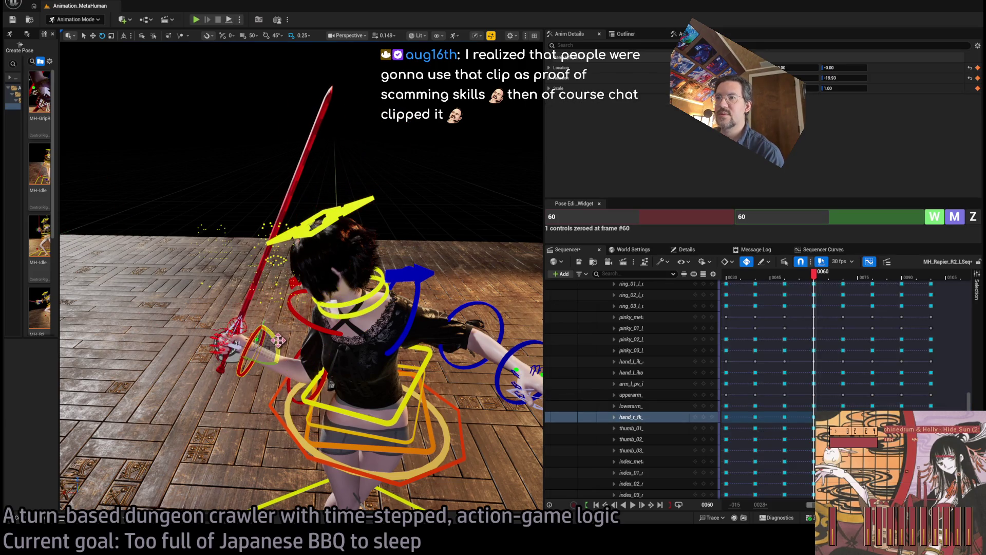
click(319, 368)
mouse_move(311, 352)
mouse_down()
mouse_move(285, 304)
mouse_move(447, 285)
mouse_move(534, 294)
mouse_up()
click(292, 323)
Check the new arm pose from behind while playing through to frame 71
mouse_move(817, 273)
mouse_down()
mouse_move(804, 275)
mouse_move(863, 280)
mouse_move(806, 277)
mouse_up()
drag(519, 305, 542, 305)
mouse_move(806, 278)
mouse_down()
mouse_move(850, 287)
mouse_move(802, 287)
mouse_move(853, 289)
mouse_move(844, 287)
mouse_up()
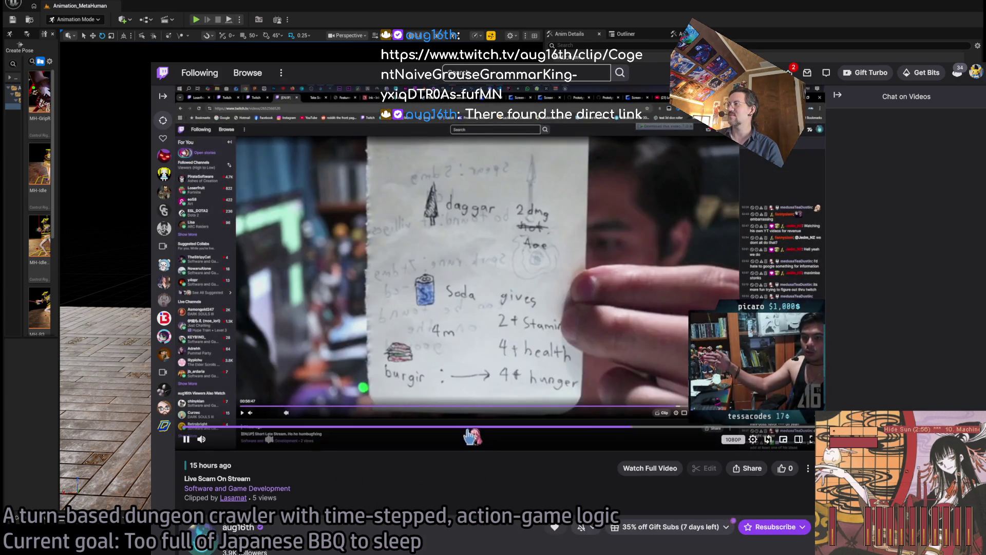
Rewind the Twitch clip near its start, close the clip page, and return to Unreal
click(476, 428)
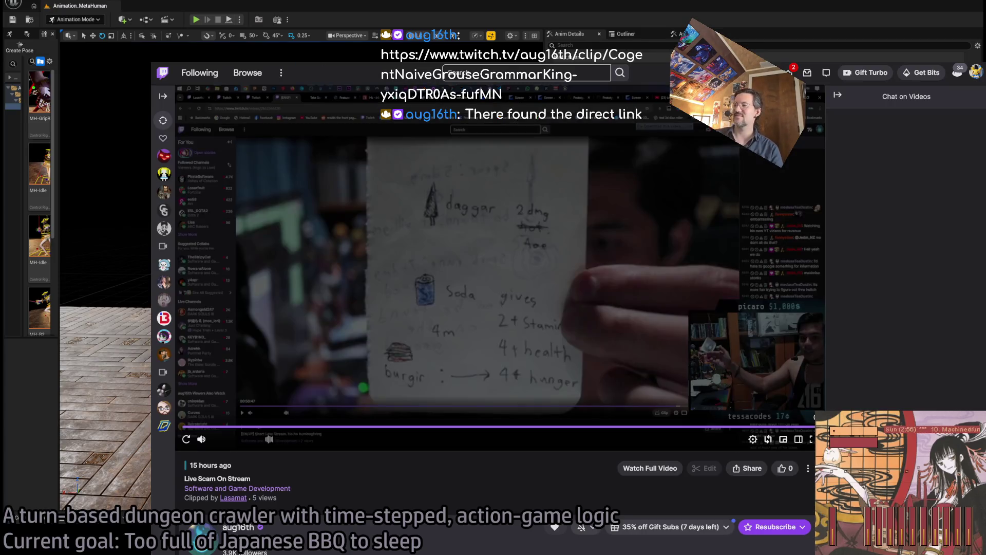
key(ctrl+w)
key(alt+Tab)
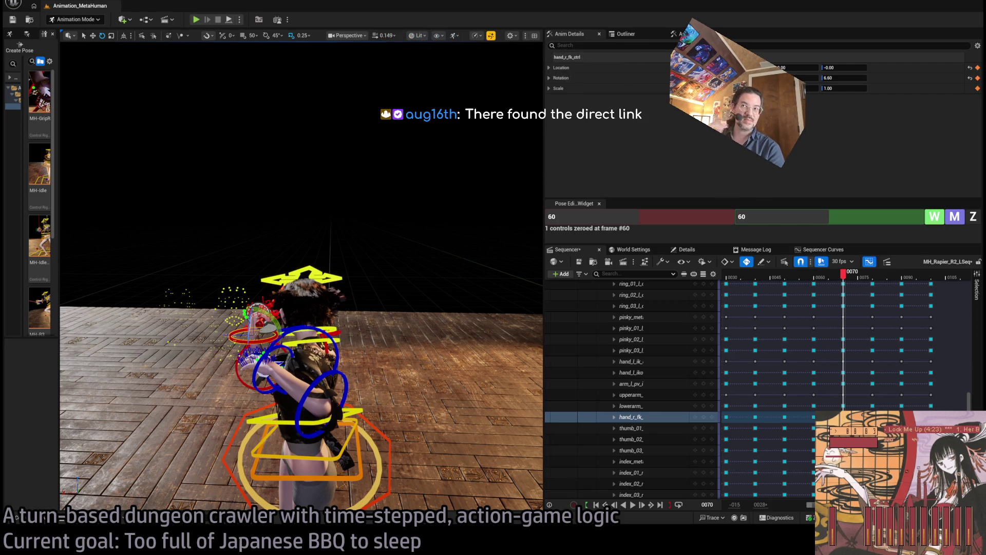
Switch to the browser showing the Twitch Following page
key(alt+Tab)
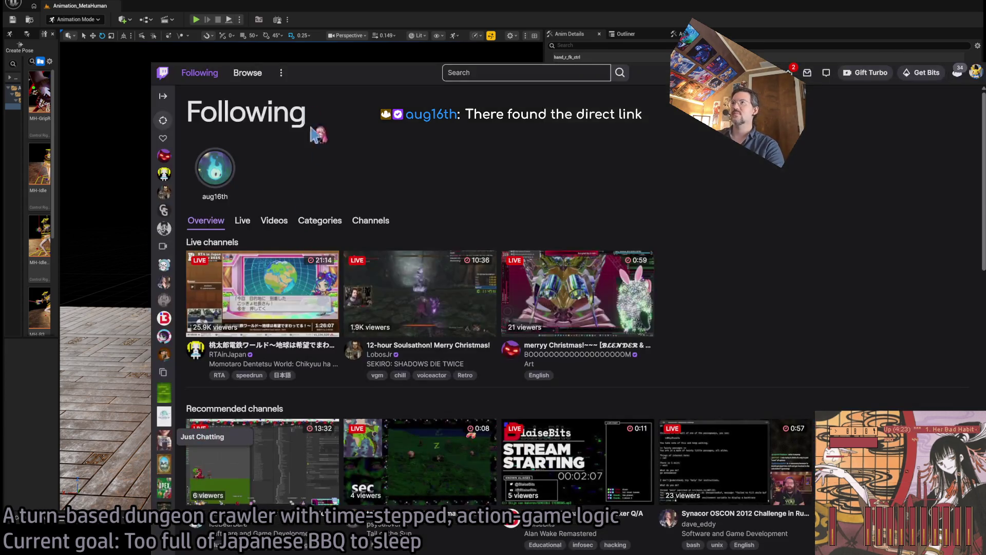
Return to Unreal Editor and orbit the viewport to face the character
key(alt+Tab)
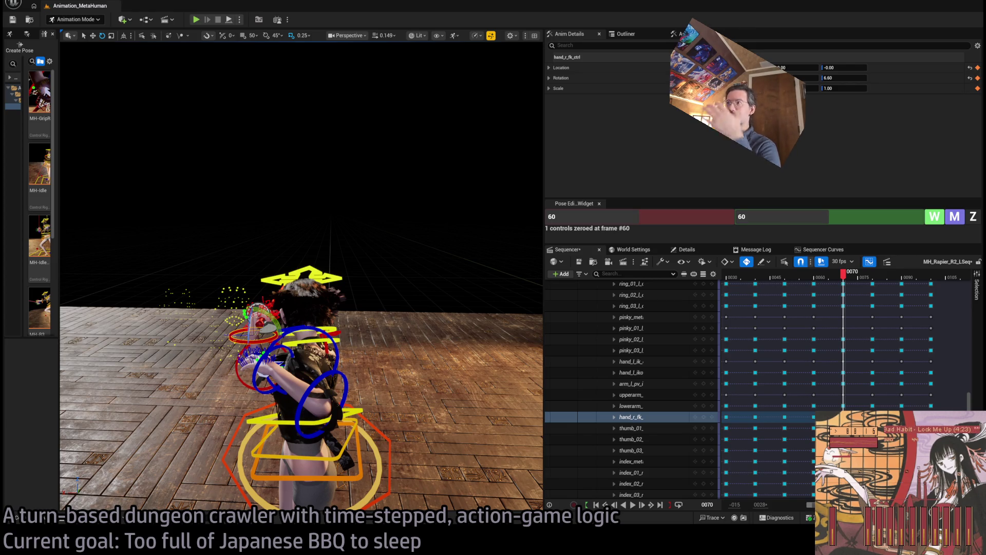
mouse_move(416, 288)
mouse_down()
mouse_move(82, 49)
mouse_move(92, 46)
mouse_up()
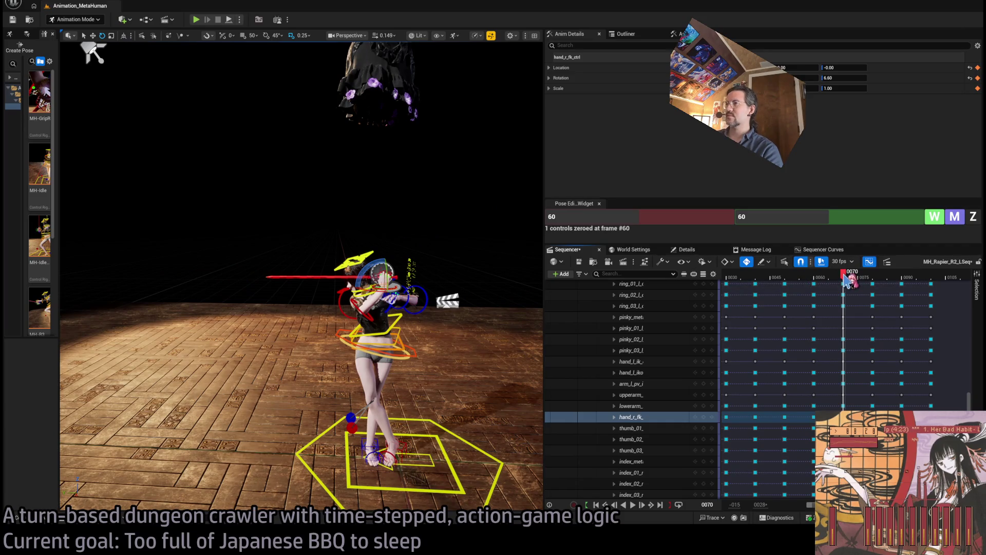
Scrub the lunge near frame 70, move the camera in close, and select body_ctrl
mouse_move(845, 281)
mouse_down()
mouse_move(769, 280)
mouse_move(859, 285)
mouse_move(814, 284)
mouse_up()
drag(92, 52, 66, 47)
click(389, 284)
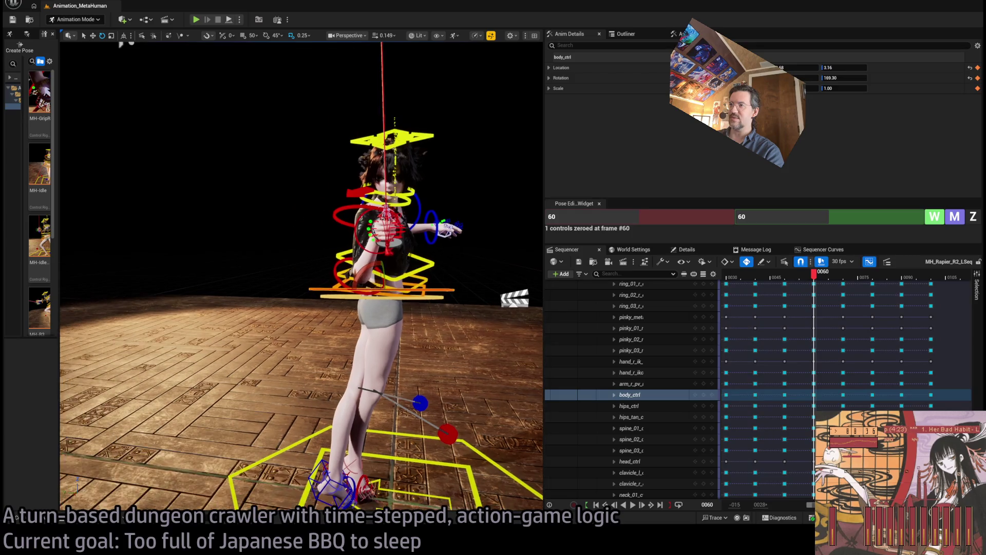
Shift body_ctrl left, then scrub past frame 80 and orbit to inspect the deep lunge
mouse_move(355, 290)
mouse_down()
mouse_move(344, 290)
mouse_move(359, 276)
mouse_up()
mouse_move(817, 274)
mouse_down()
mouse_move(798, 275)
mouse_move(865, 272)
mouse_move(750, 272)
mouse_move(880, 268)
mouse_up()
click(748, 262)
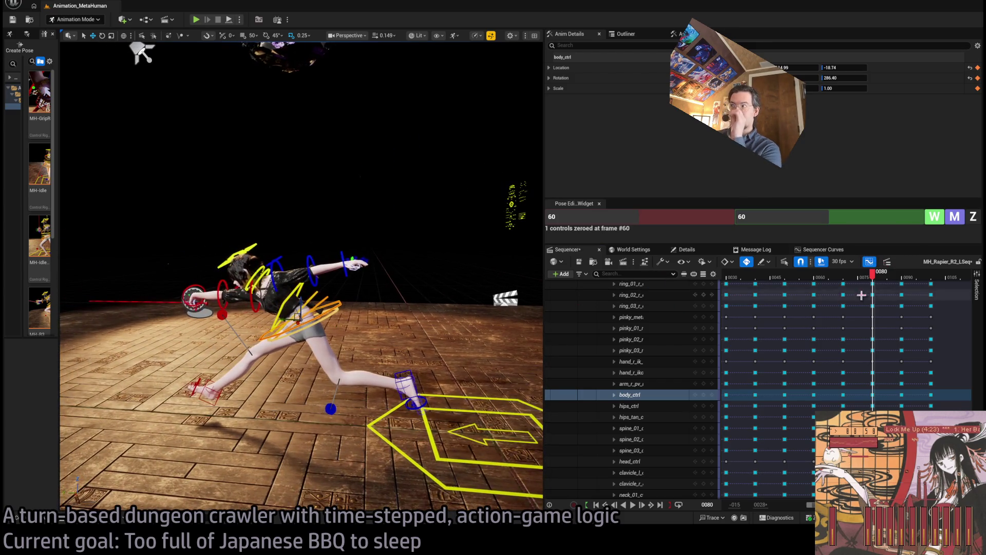
mouse_move(874, 272)
mouse_down()
mouse_move(912, 272)
mouse_move(894, 285)
mouse_move(858, 286)
mouse_move(873, 284)
mouse_up()
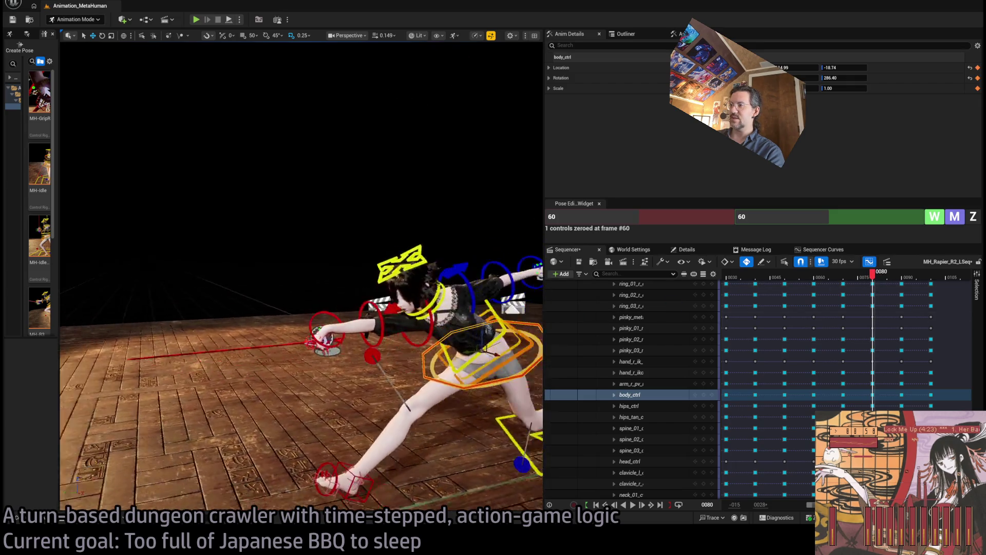
mouse_move(140, 76)
mouse_down()
mouse_move(253, 94)
mouse_move(116, 132)
mouse_move(149, 72)
mouse_move(147, 47)
mouse_move(465, 301)
mouse_up()
click(462, 304)
At frame 80, lower the left foot IK control toward the floor, then nudge it slightly up and outward
key(e)
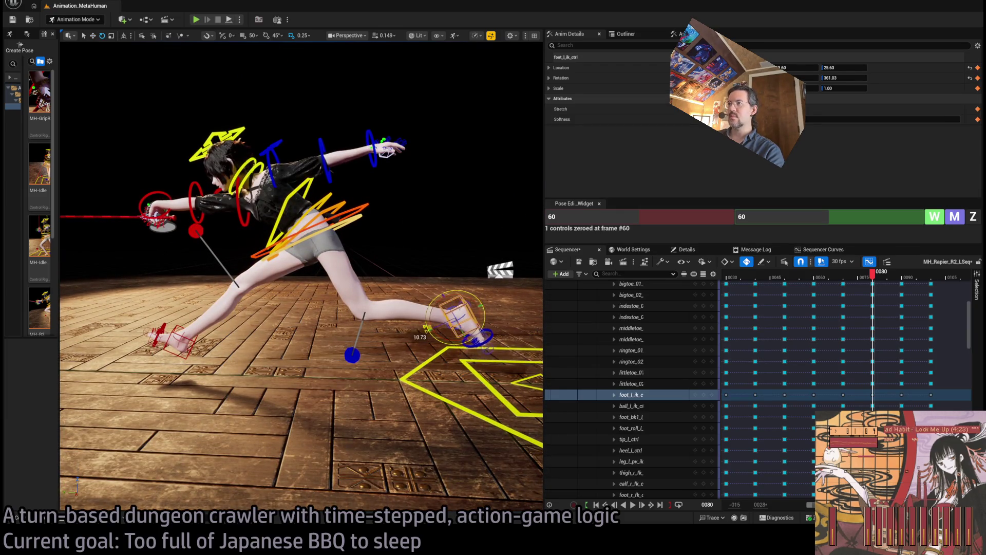
scroll(431, 300, down, 3)
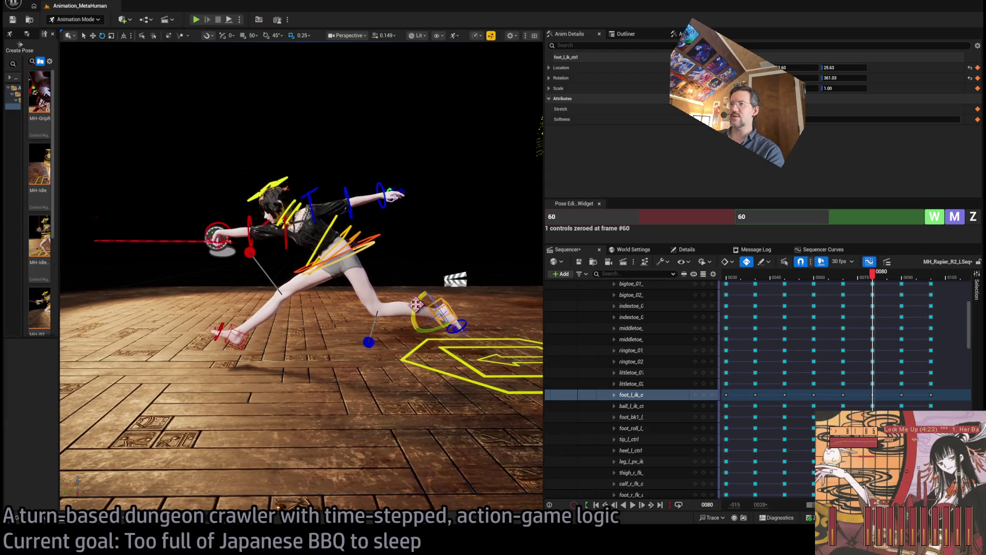
mouse_move(877, 277)
mouse_down()
mouse_move(843, 275)
mouse_move(874, 277)
mouse_up()
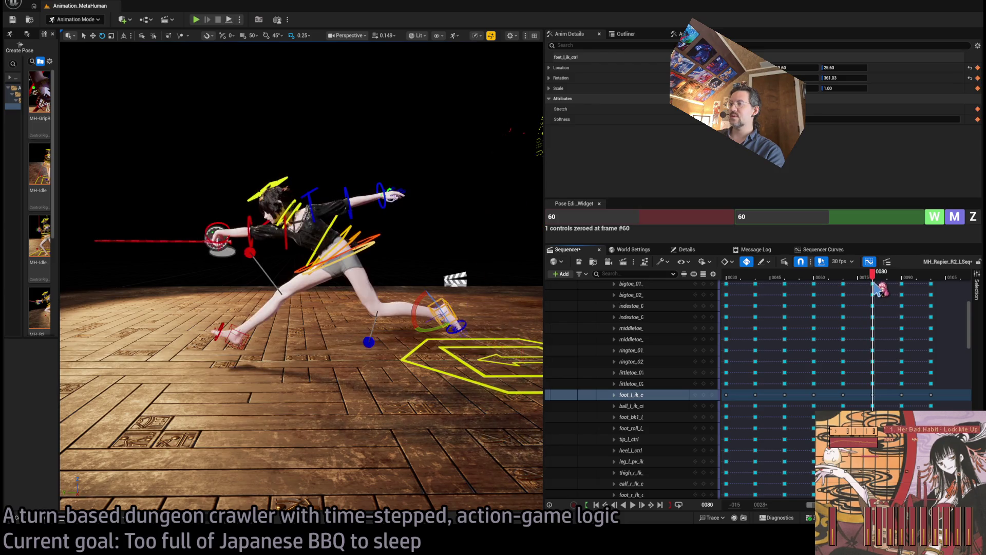
mouse_move(876, 283)
mouse_down()
mouse_move(908, 281)
mouse_move(873, 282)
mouse_up()
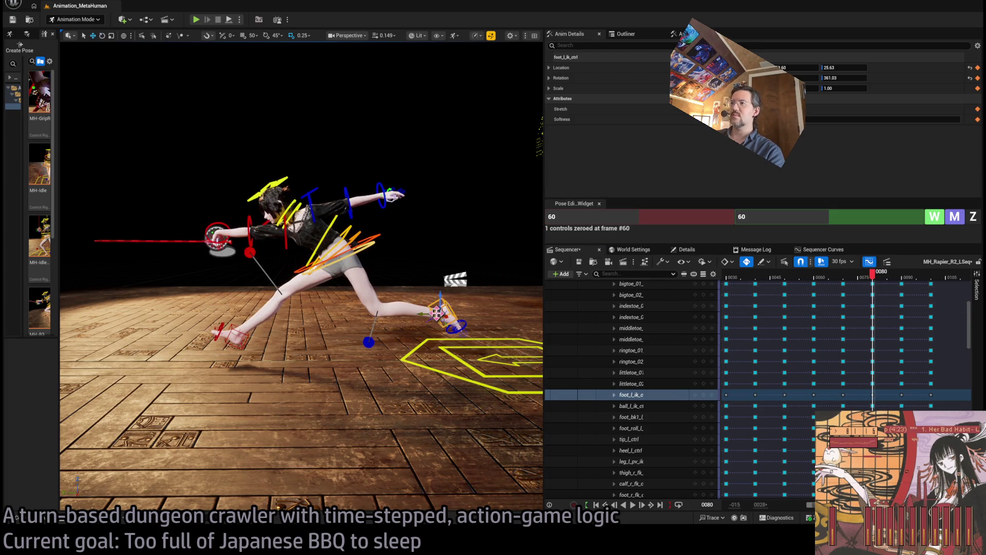
drag(435, 311, 426, 328)
drag(875, 280, 873, 281)
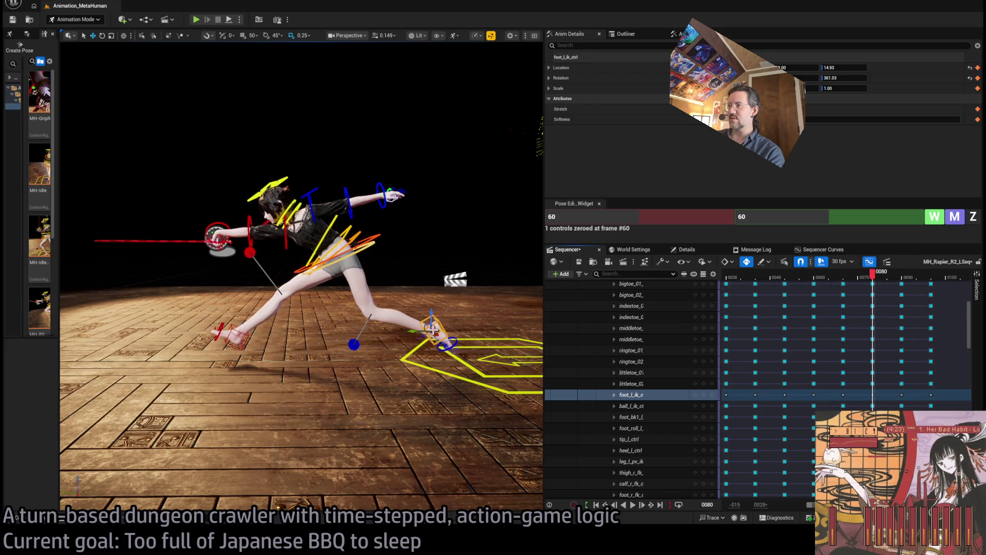
drag(425, 327, 430, 323)
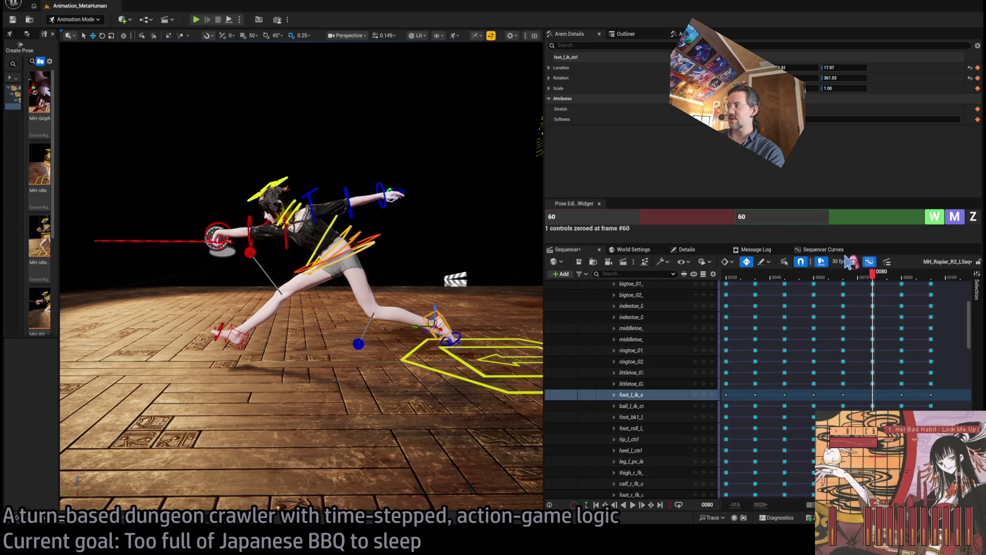
Review the planted trailing foot across frames 77–90 from front and back views
mouse_move(873, 277)
mouse_down()
mouse_move(838, 278)
mouse_move(880, 284)
mouse_up()
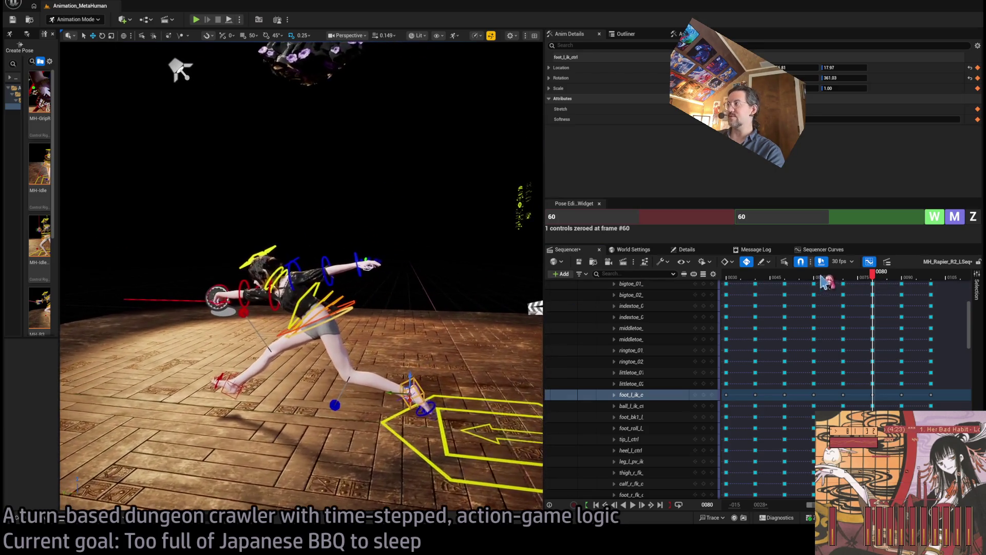
mouse_move(873, 277)
mouse_down()
mouse_move(912, 278)
mouse_move(823, 278)
mouse_move(906, 275)
mouse_up()
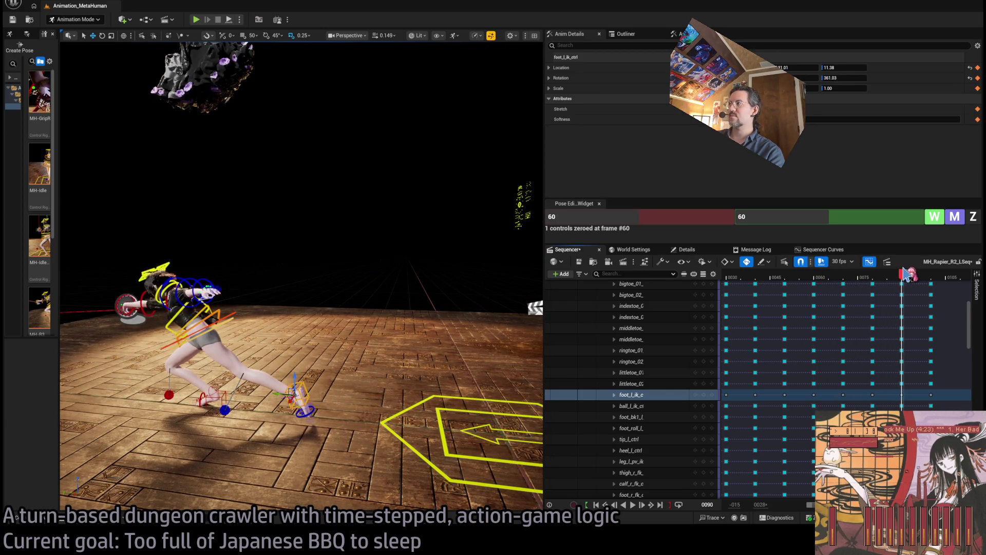
mouse_move(335, 353)
mouse_down()
mouse_move(515, 159)
mouse_move(334, 175)
mouse_up()
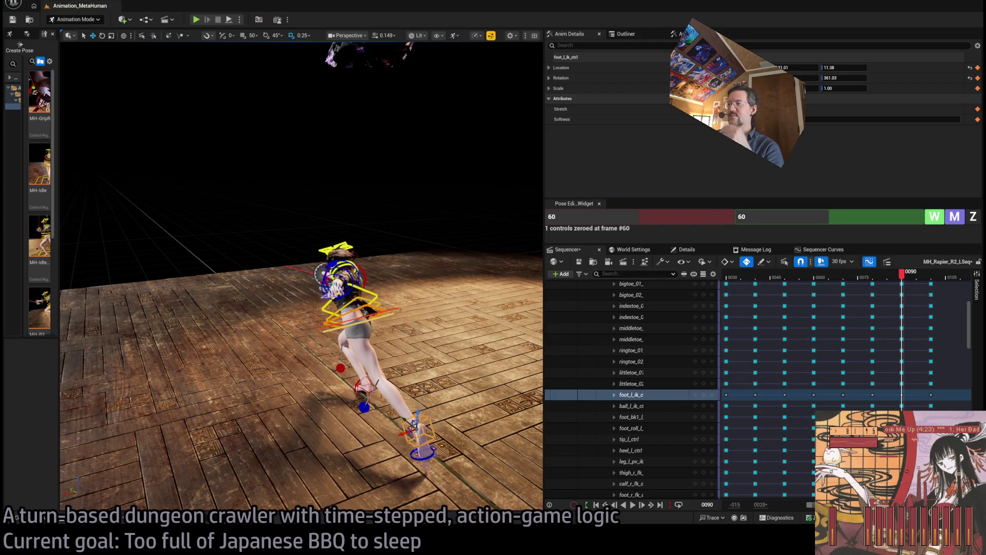
mouse_move(334, 174)
mouse_down()
mouse_move(272, 185)
mouse_move(272, 226)
mouse_move(242, 226)
mouse_move(445, 246)
mouse_up()
mouse_move(902, 273)
mouse_down()
mouse_move(868, 280)
mouse_move(948, 280)
mouse_move(858, 276)
mouse_up()
scroll(961, 334, up, 5)
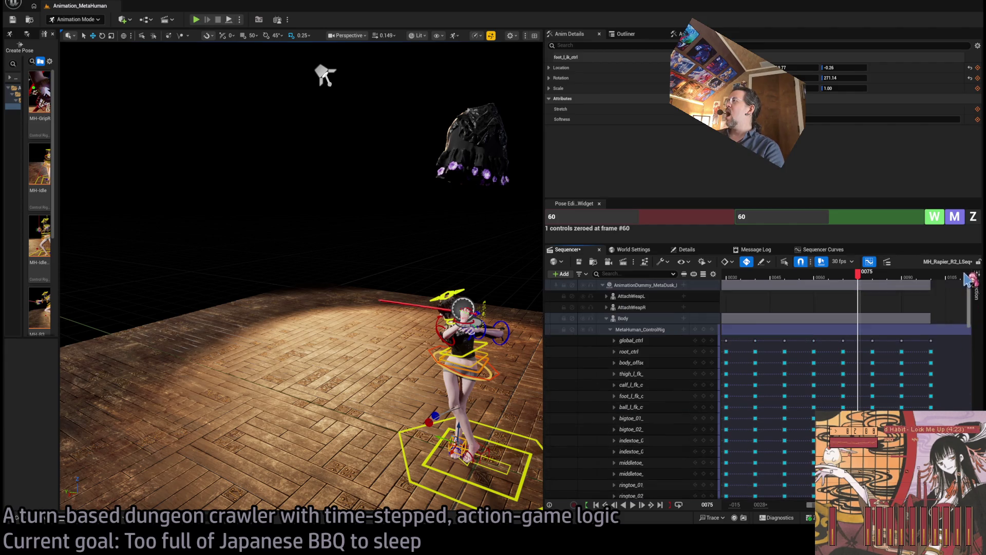
Collapse MetaHuman_ControlRig, move its frame-80 key to frame 90, then switch to the browser
click(611, 329)
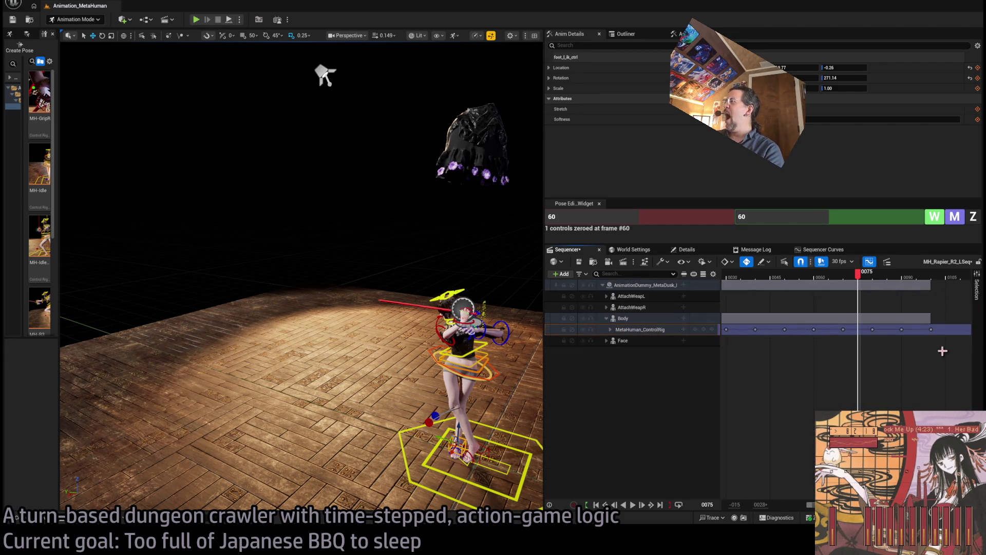
drag(873, 329, 902, 331)
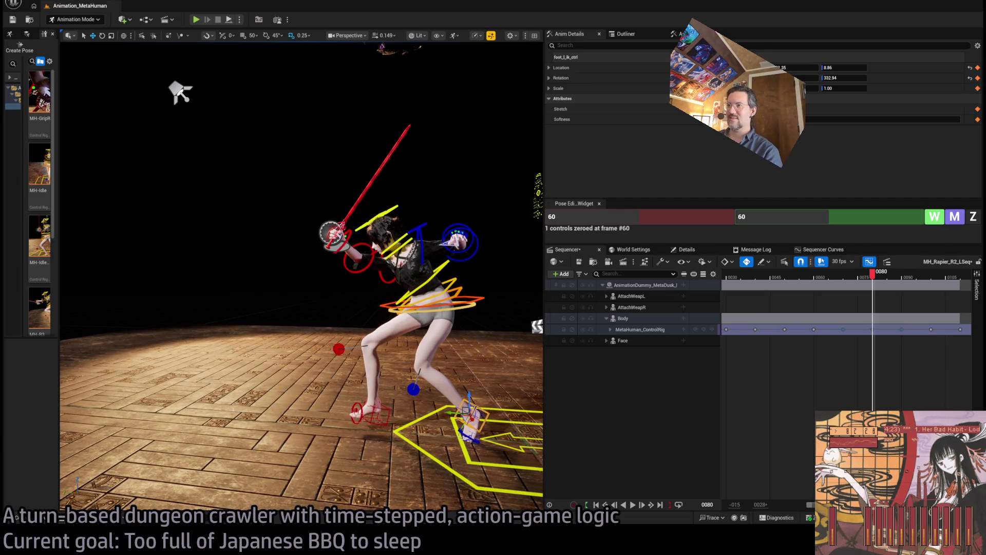
key(alt+Tab)
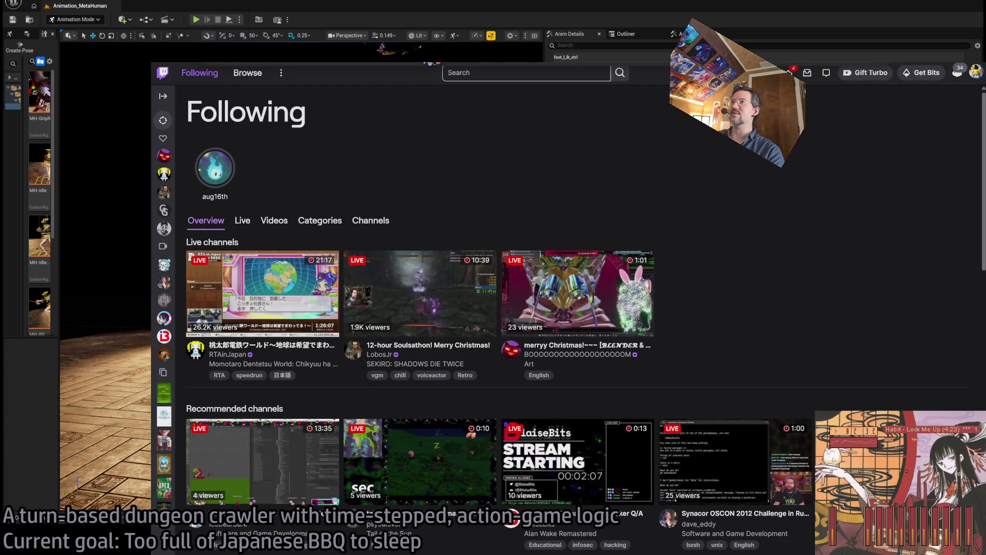
Search Google for 'jerry bear', view the image results, then return to All results
key(ctrl+l)
text(jerry bear)
key(Return)
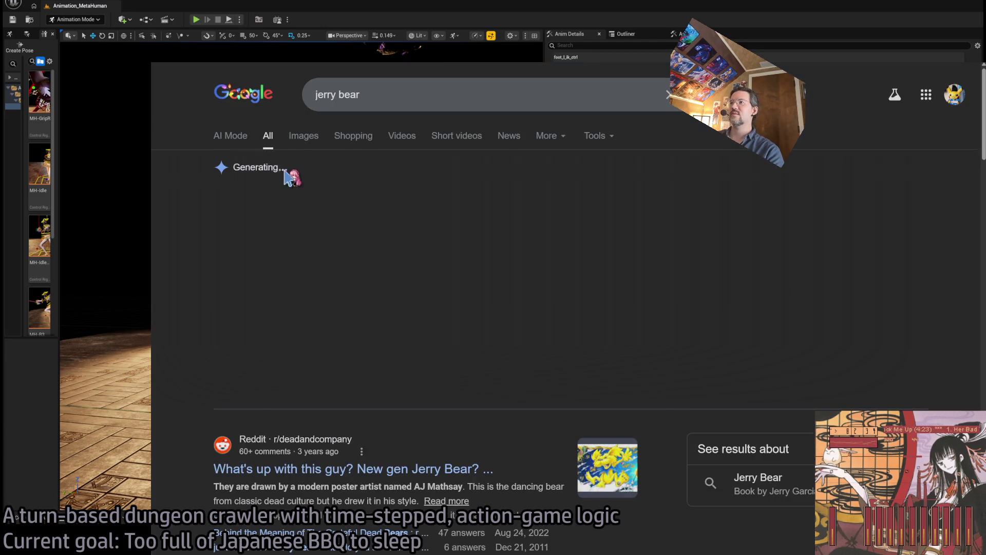
click(303, 135)
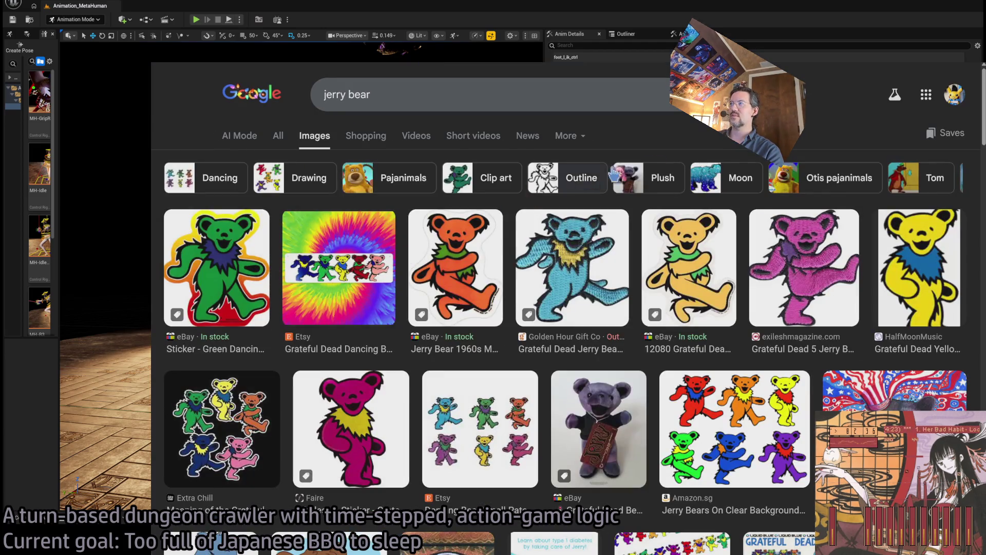
key(alt+Left)
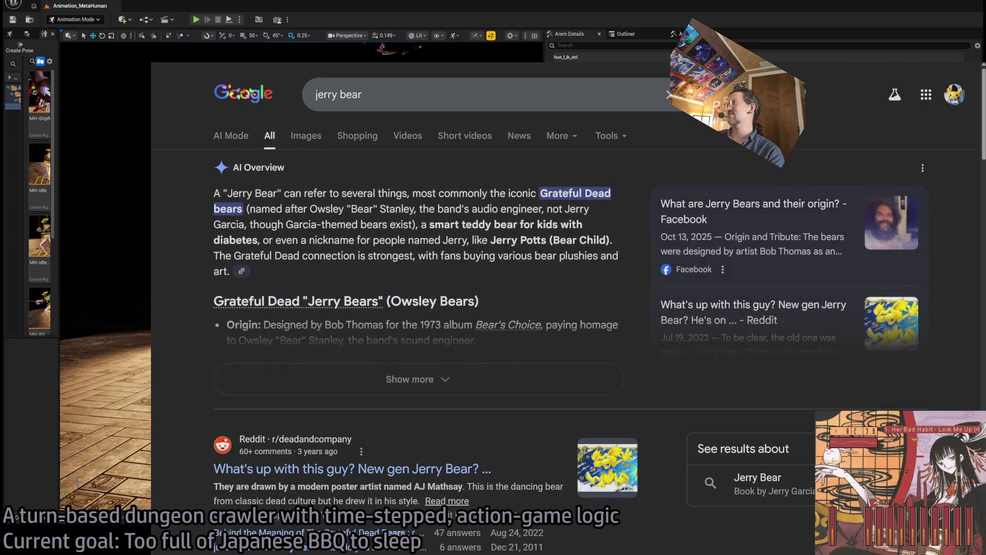
key(alt+Tab)
In the Pose Editor, set the range to frames 70–80 and write three left-foot keys
mouse_move(876, 280)
mouse_down()
mouse_move(850, 280)
mouse_move(917, 288)
mouse_move(848, 285)
mouse_move(881, 285)
mouse_up()
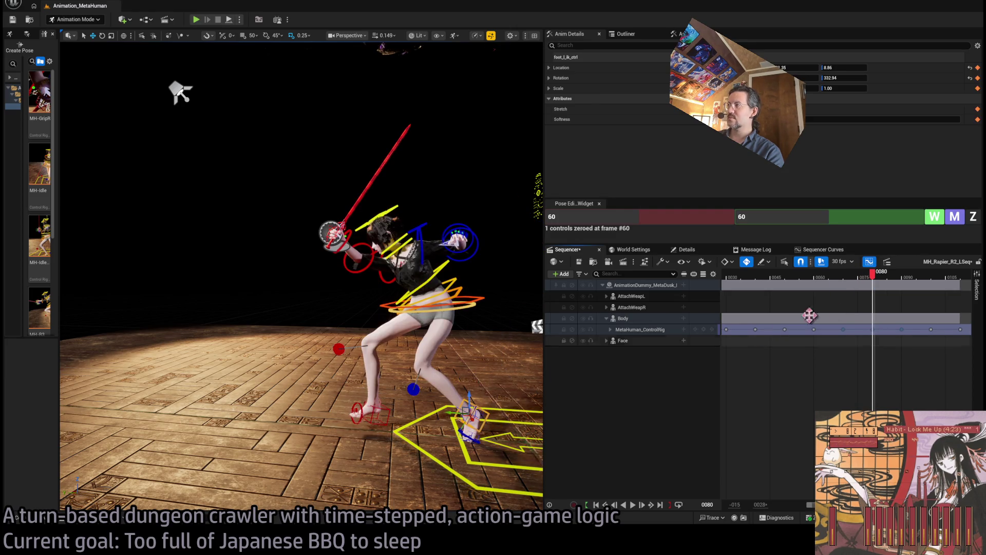
click(689, 215)
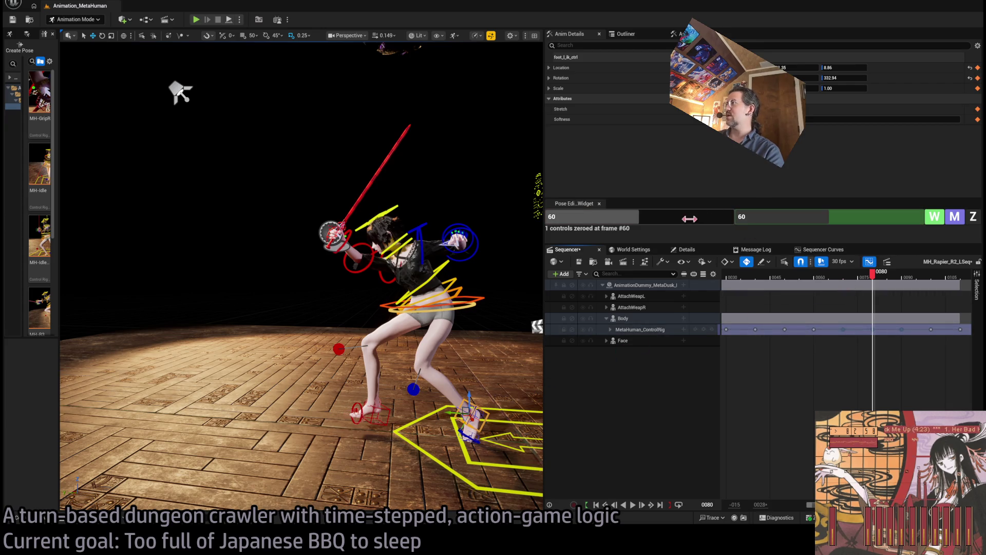
text(70)
key(Tab)
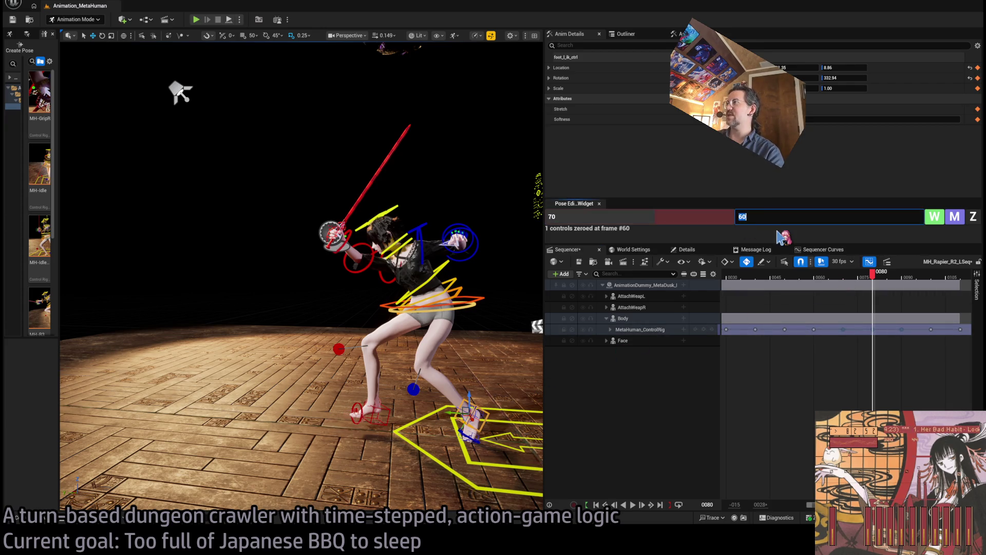
text(80)
click(934, 216)
key(f)
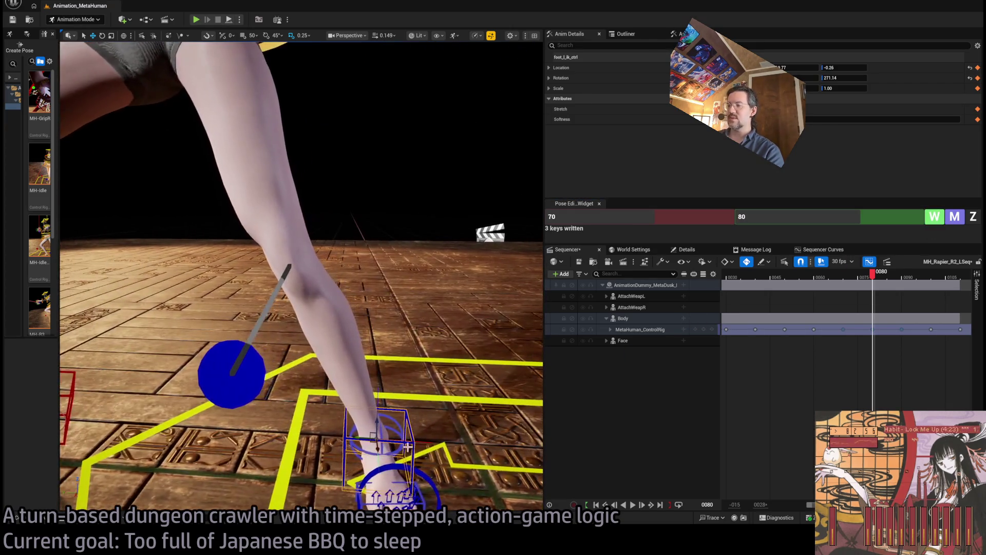
Rotate the left foot IK control about 103 degrees at frame 80
key(e)
key(f)
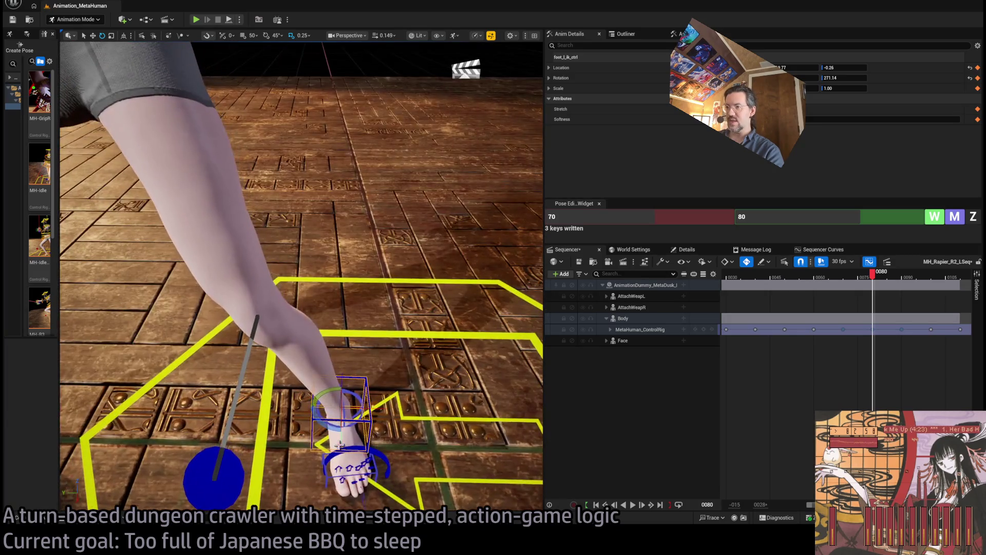
mouse_move(359, 452)
mouse_down()
mouse_move(339, 426)
mouse_move(410, 462)
mouse_up()
Set the left foot roll control to -38.85 and check frames 76 and 91
click(422, 446)
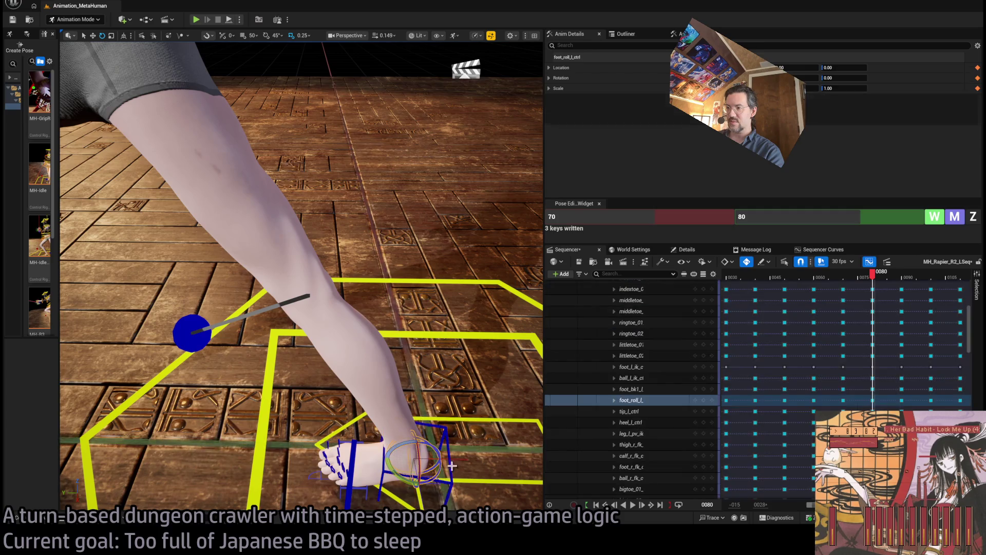
mouse_move(425, 452)
mouse_down()
mouse_move(334, 334)
mouse_move(434, 453)
mouse_move(386, 396)
mouse_up()
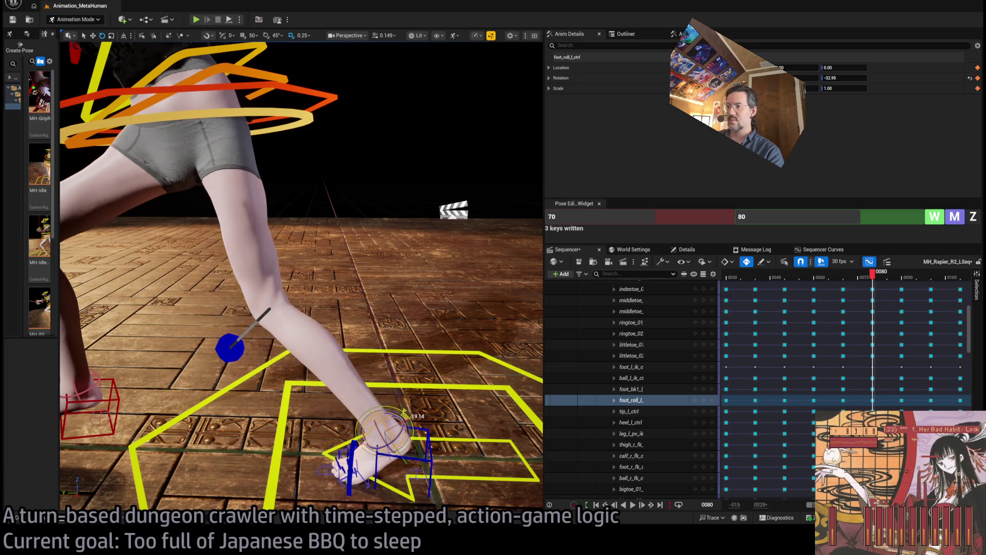
mouse_move(873, 280)
mouse_down()
mouse_move(861, 282)
mouse_move(879, 280)
mouse_up()
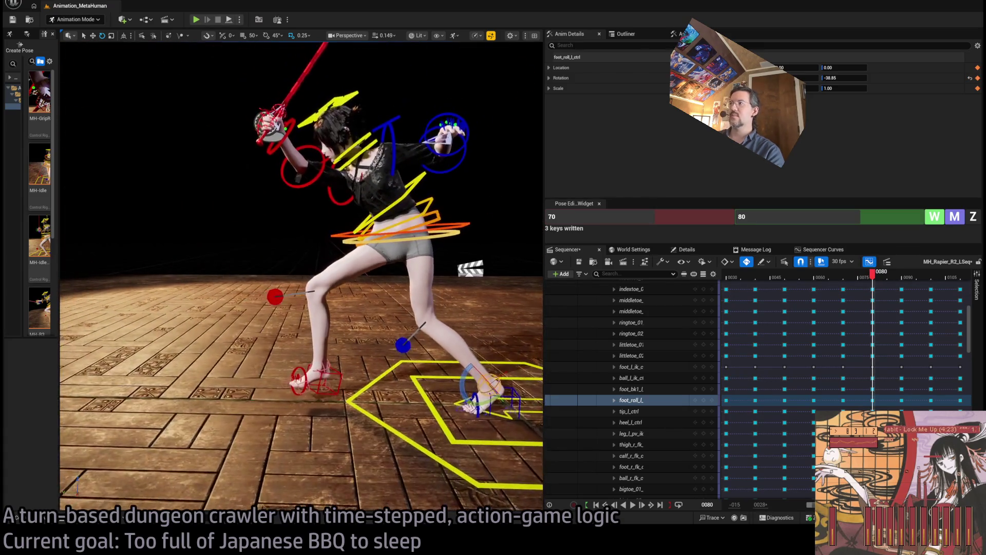
click(905, 277)
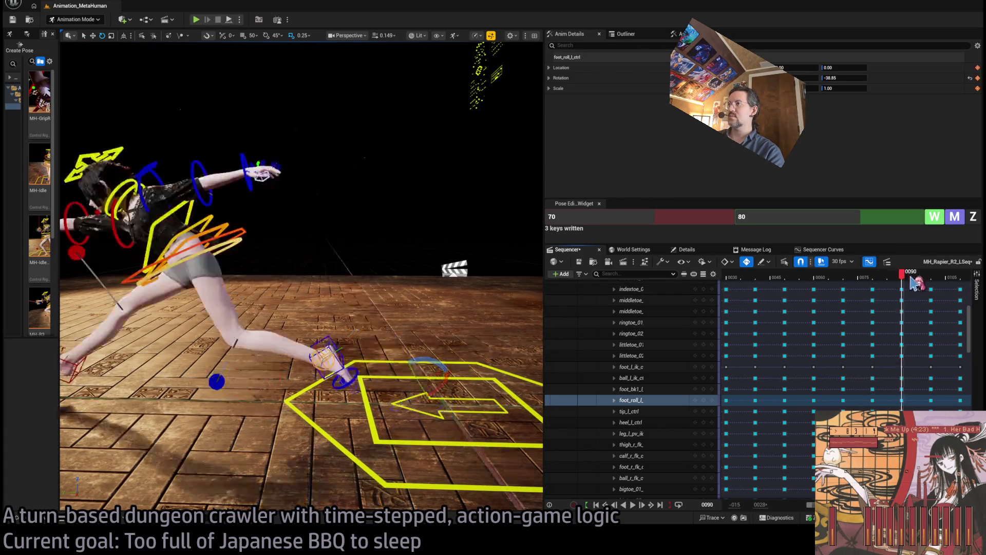
At frame 80, rotate the right foot IK control to -355.77
click(874, 280)
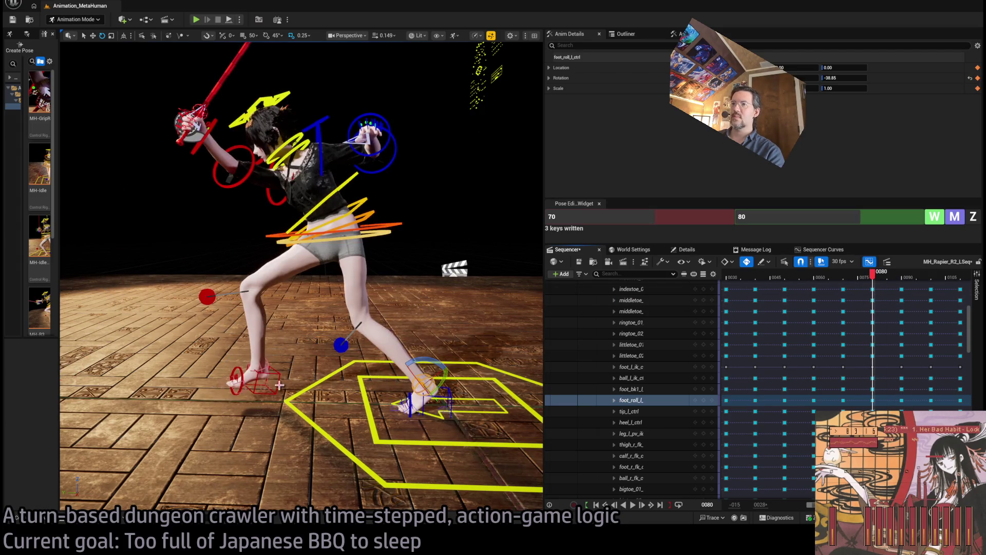
click(255, 381)
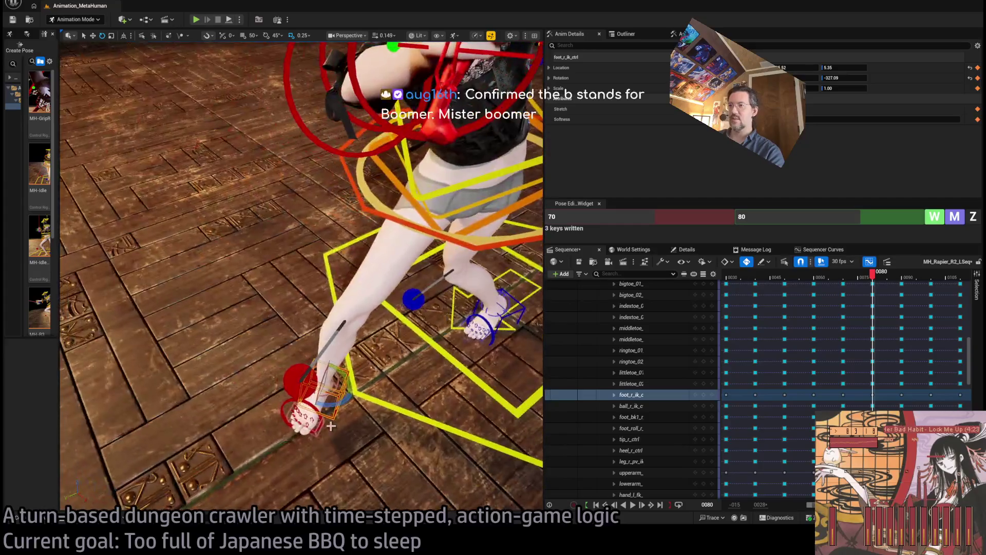
drag(331, 426, 288, 396)
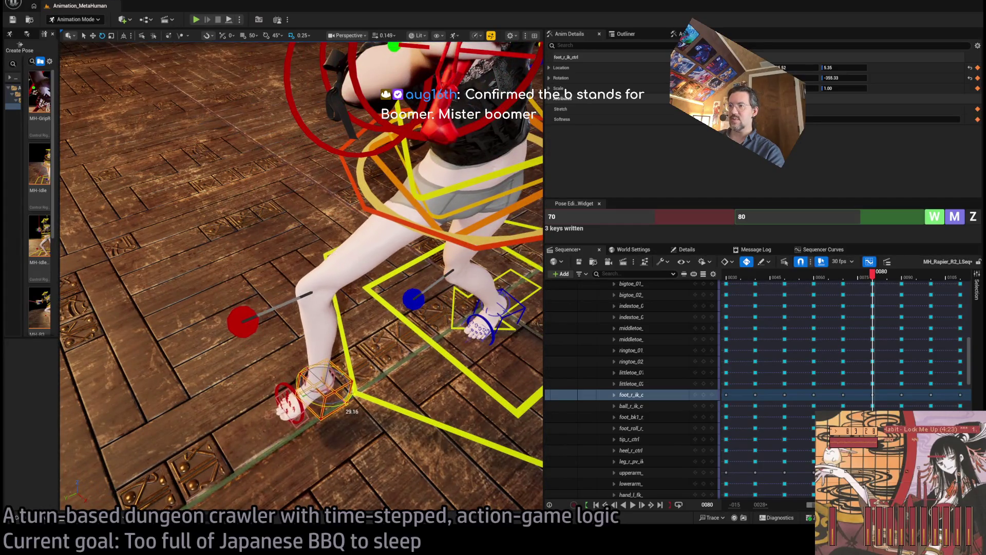
drag(352, 297, 352, 257)
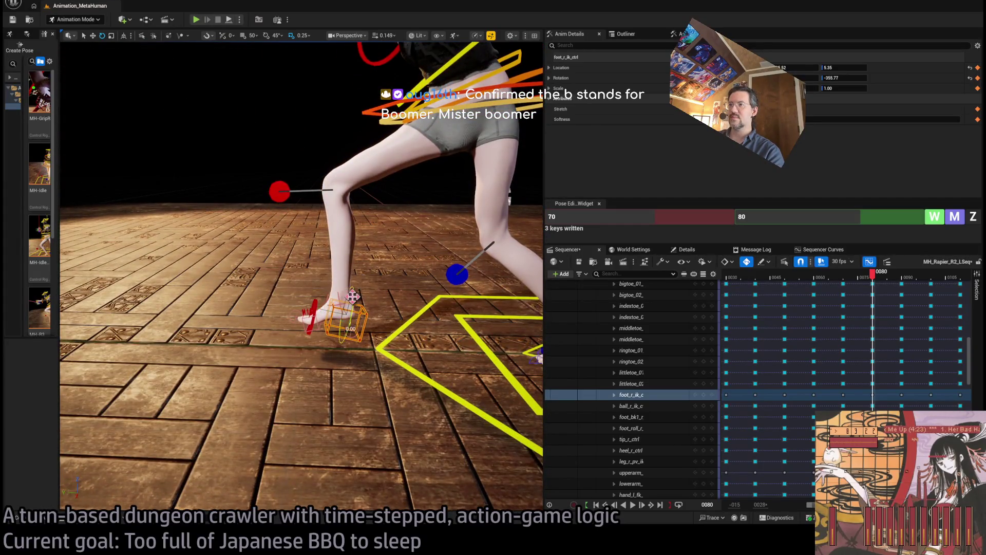
Zero the right foot roll control and raise the right foot IK control
click(338, 297)
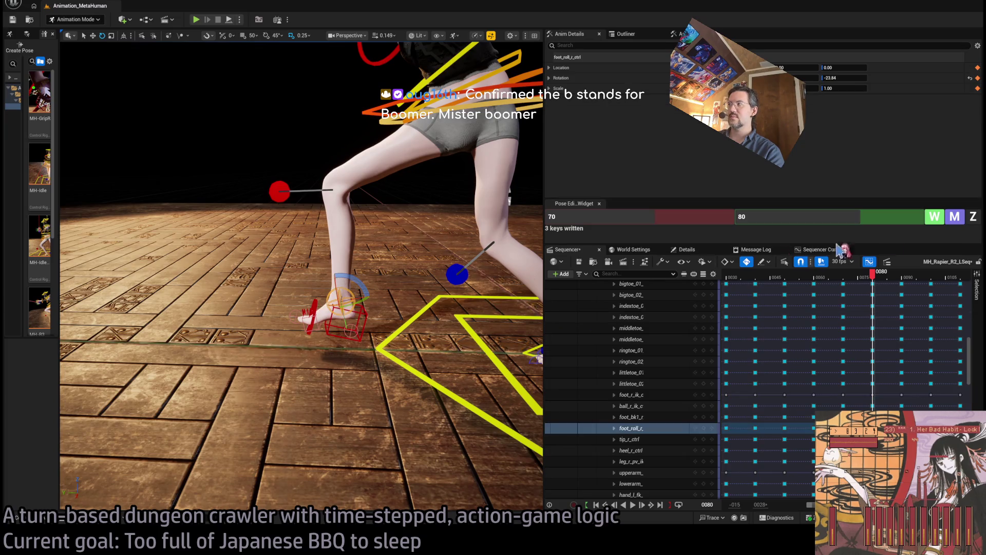
click(976, 216)
click(356, 304)
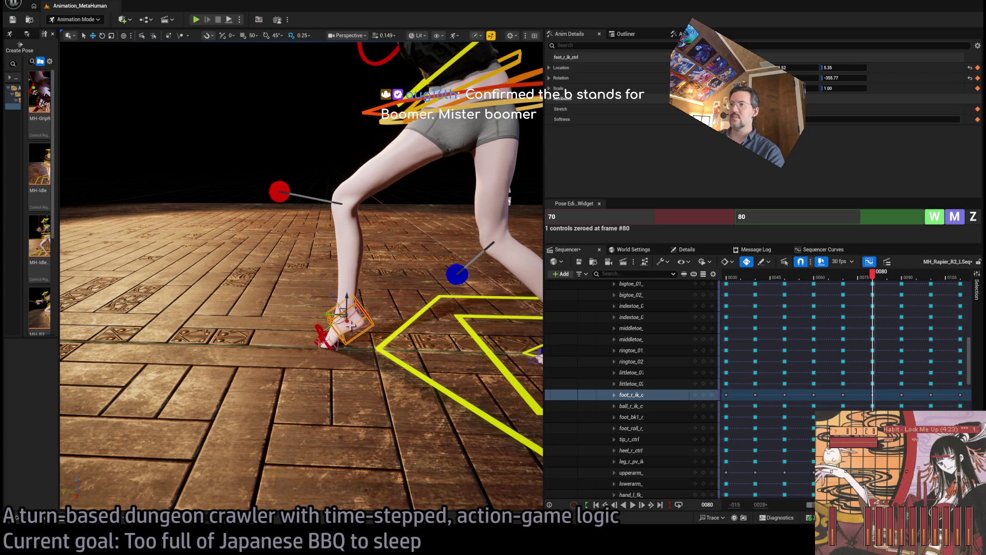
mouse_move(347, 311)
mouse_down()
mouse_move(437, 257)
mouse_move(434, 269)
mouse_move(428, 254)
mouse_up()
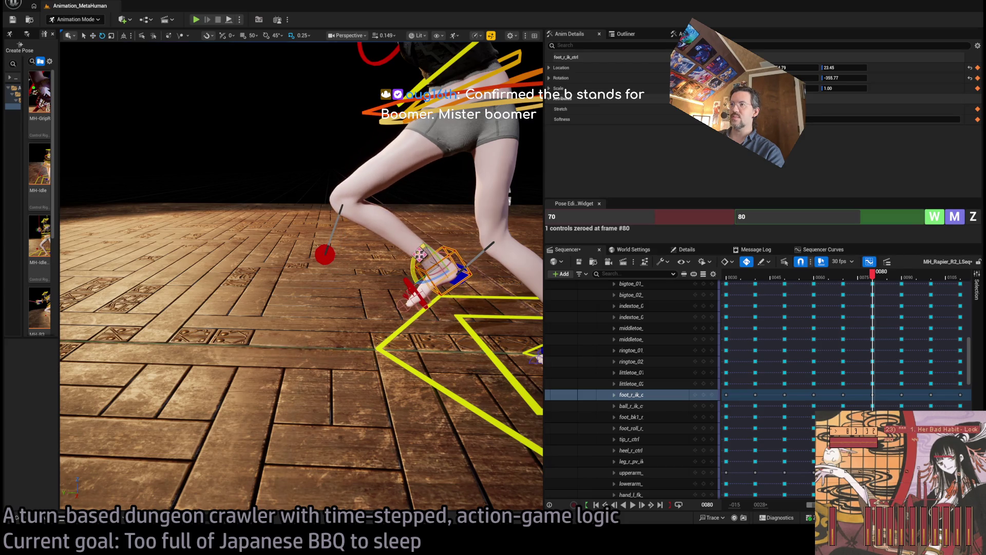
Review the lunge across frames 70 to 91, ending back at frame 80
scroll(308, 257, down, 5)
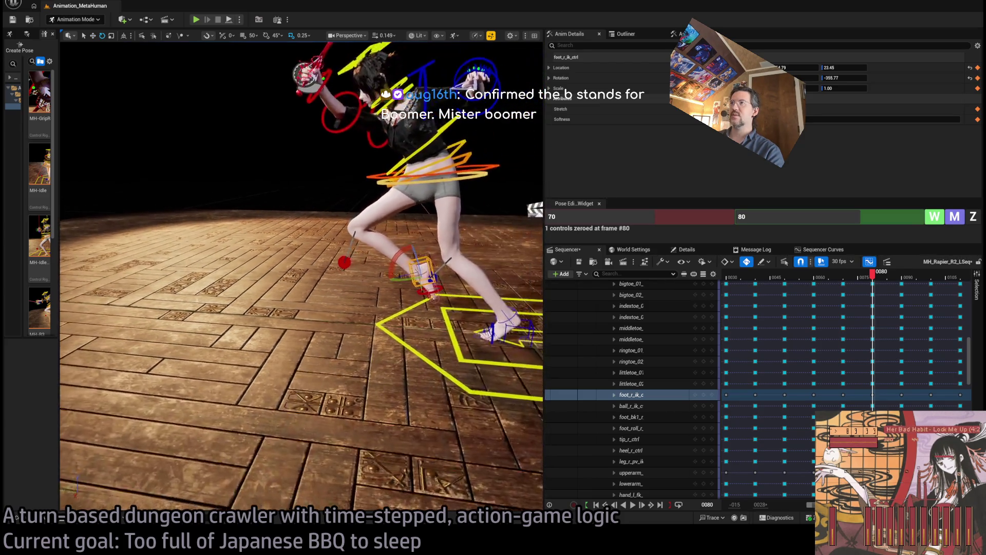
mouse_move(864, 283)
mouse_down()
mouse_move(854, 278)
mouse_move(880, 282)
mouse_up()
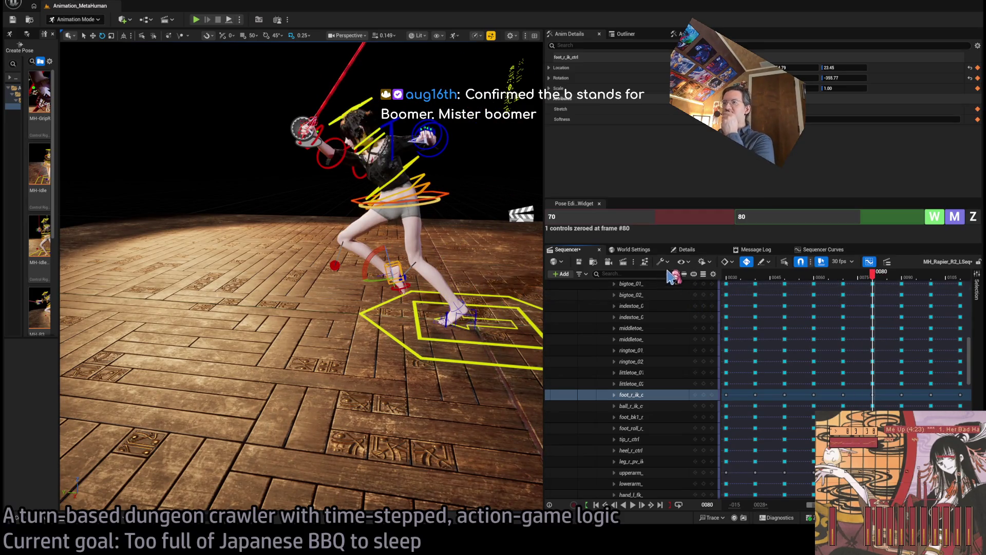
drag(880, 278, 909, 281)
drag(302, 278, 188, 289)
drag(917, 286, 850, 289)
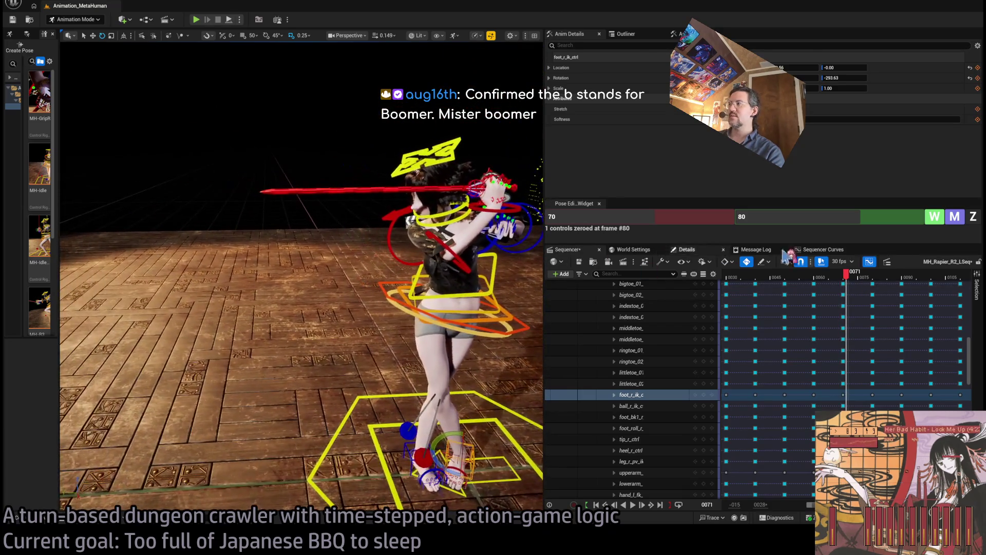
mouse_move(845, 282)
mouse_down()
mouse_move(916, 284)
mouse_move(879, 286)
mouse_up()
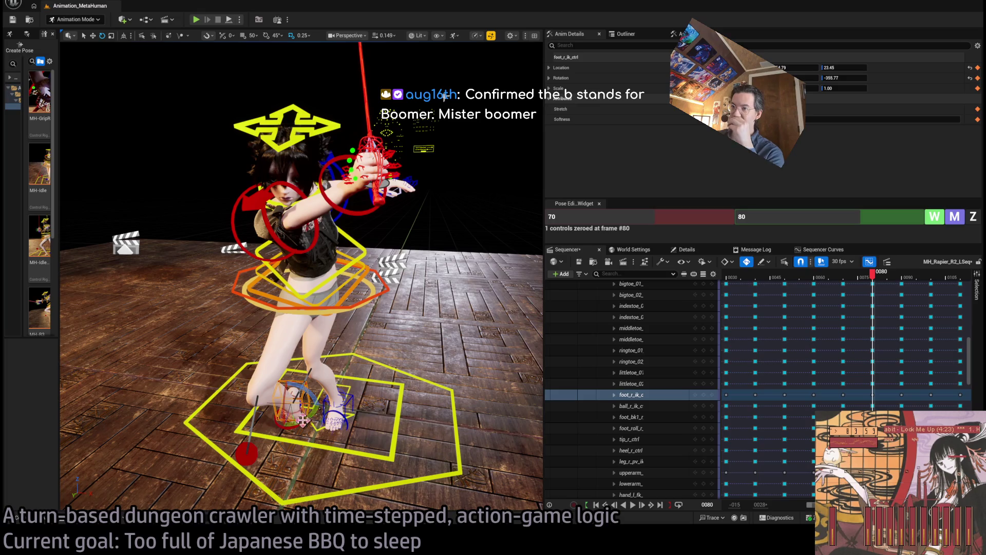
scroll(295, 421, up, 10)
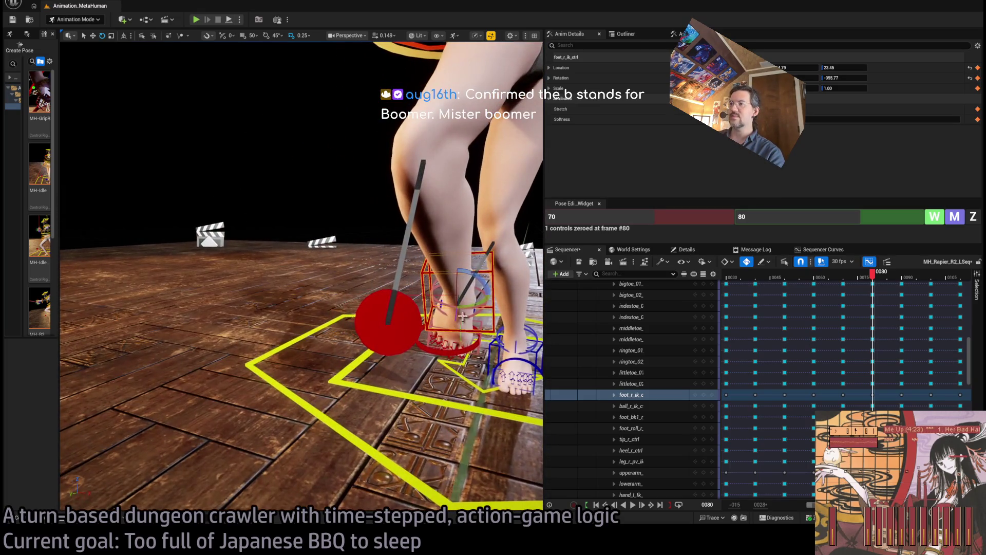
scroll(631, 359, down, 1)
click(631, 394)
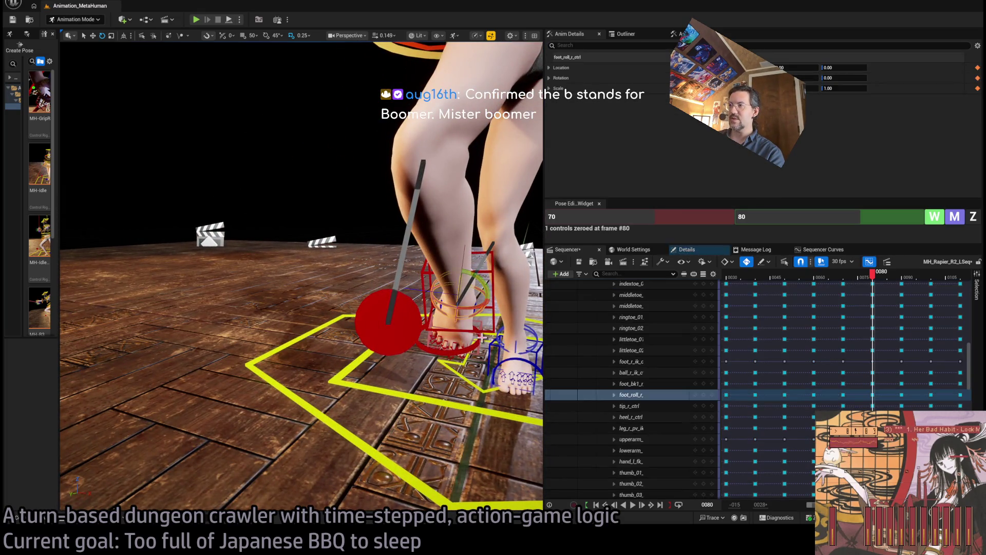
key(f)
scroll(631, 360, down, 5)
click(631, 395)
key(f)
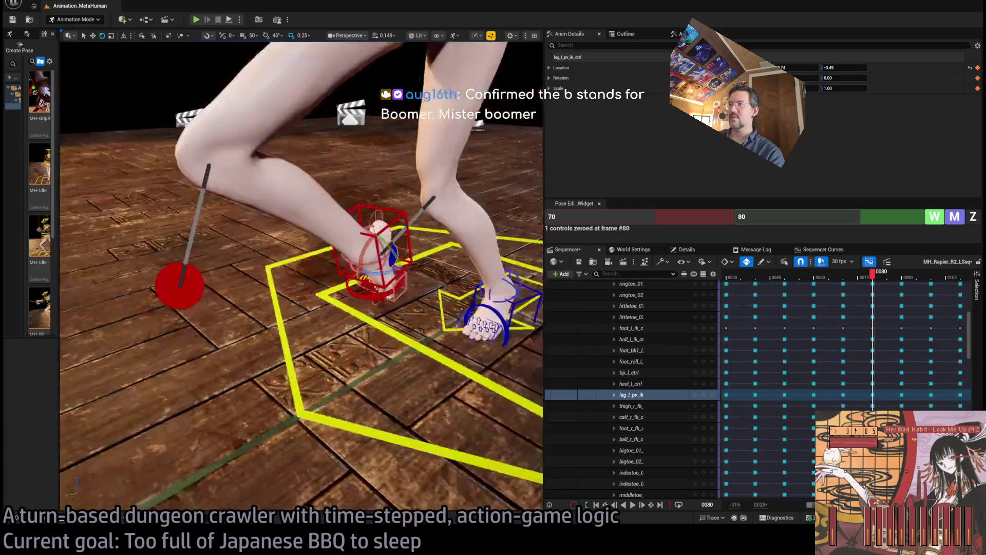
click(979, 217)
click(321, 337)
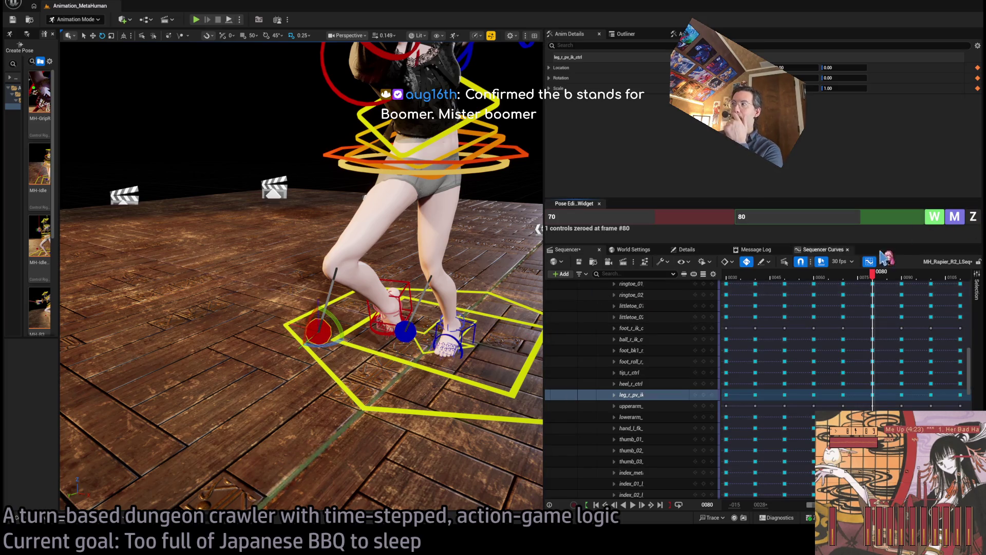
mouse_move(882, 282)
mouse_down()
mouse_move(853, 282)
mouse_move(916, 282)
mouse_move(875, 282)
mouse_up()
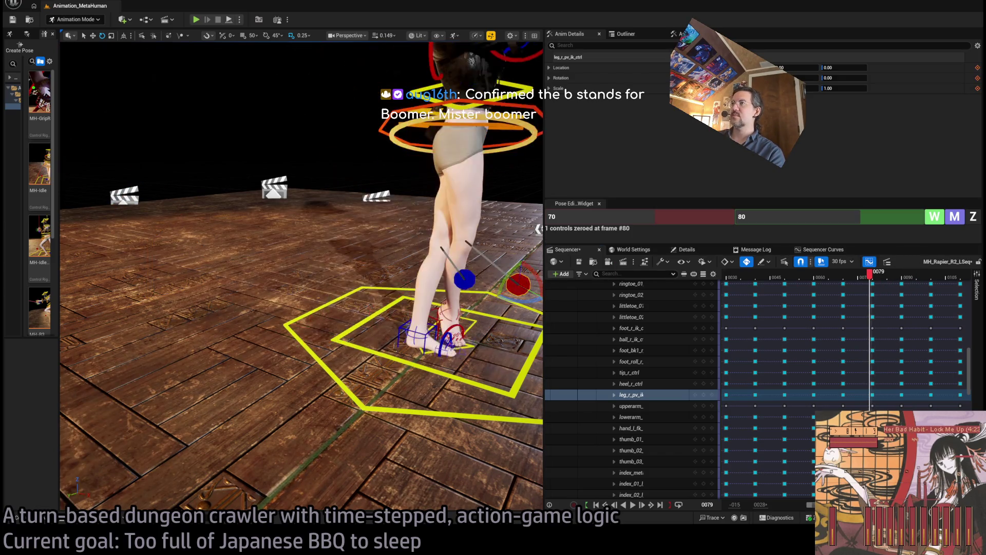
key(Right)
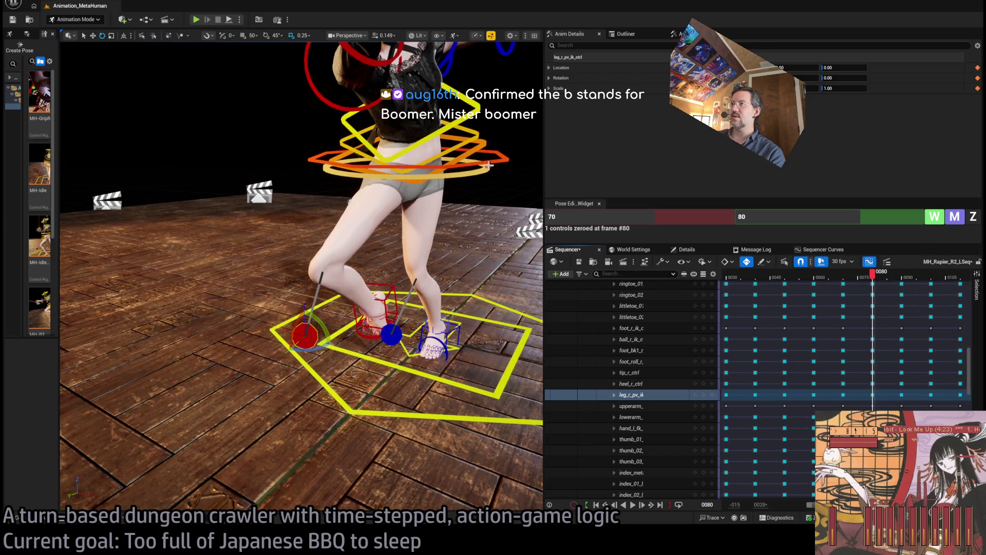
click(498, 169)
drag(416, 158, 444, 161)
key(f)
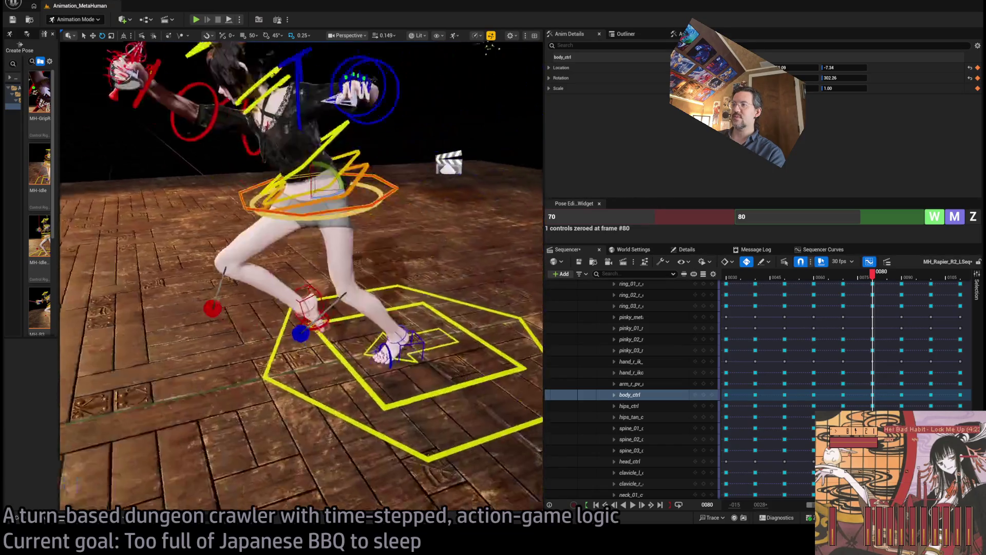
click(443, 341)
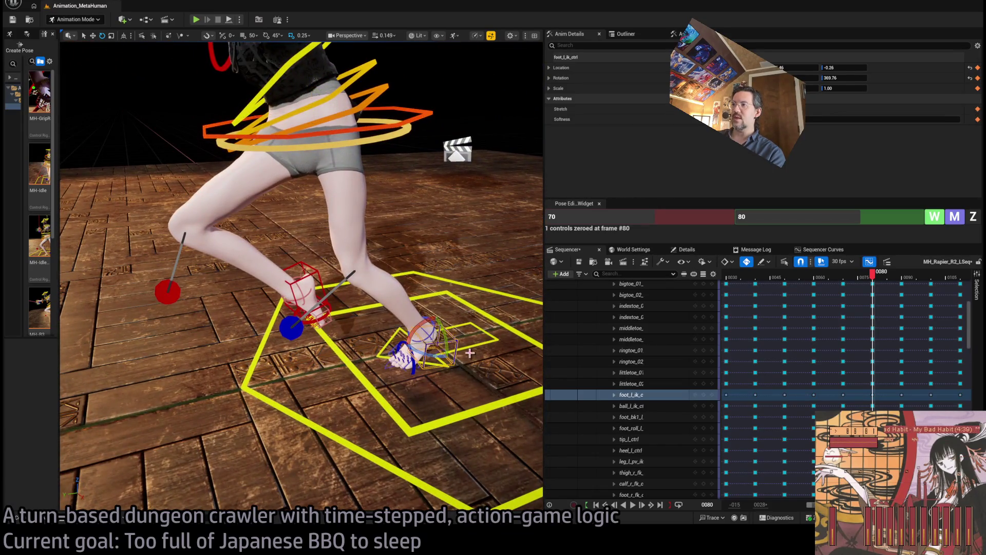
Rotate the left foot, then turn the right foot IK control from -355.77 to -335.36
drag(430, 354, 455, 360)
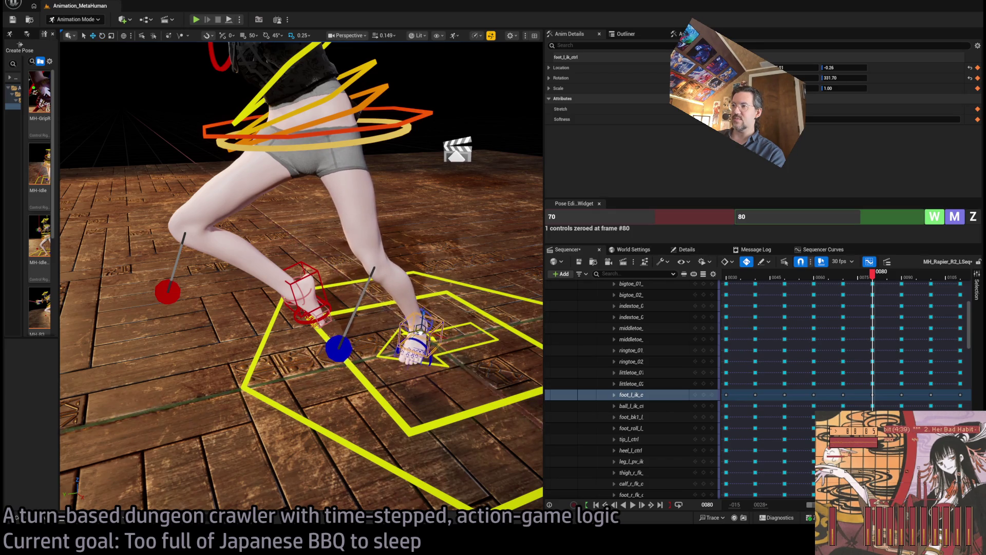
drag(882, 280, 877, 281)
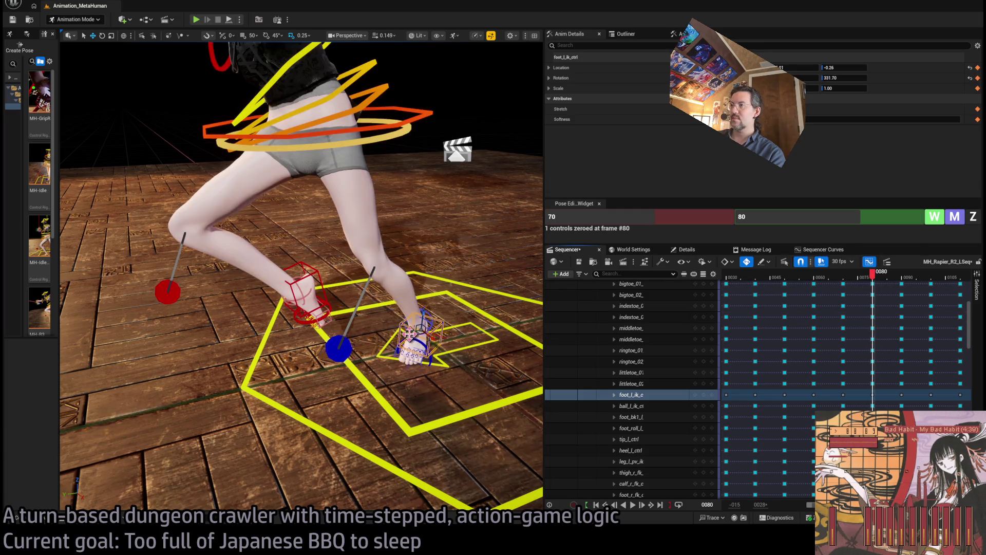
drag(880, 281, 882, 281)
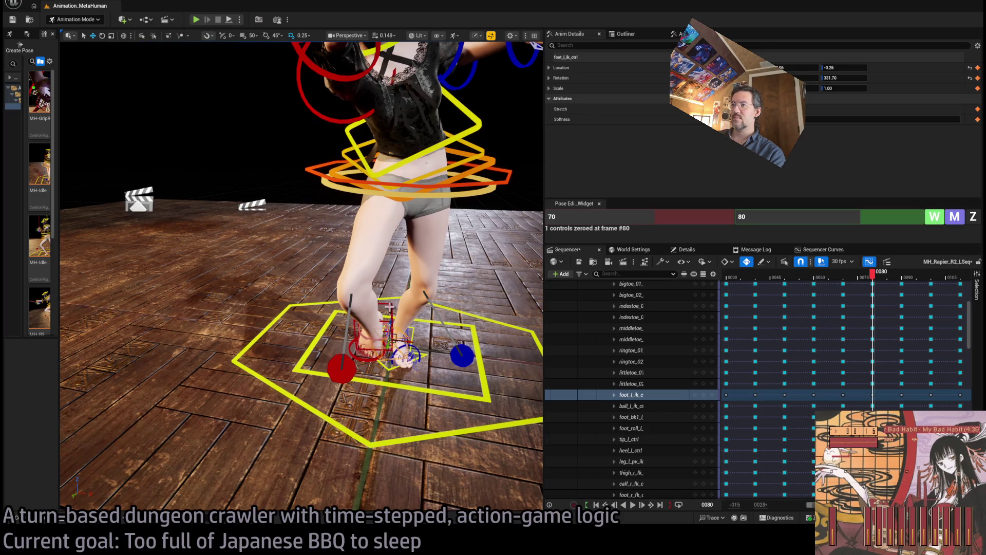
click(392, 305)
mouse_move(389, 343)
mouse_down()
mouse_move(405, 329)
mouse_move(381, 339)
mouse_move(288, 334)
mouse_up()
mouse_move(873, 277)
mouse_down()
mouse_move(853, 277)
mouse_move(881, 283)
mouse_move(848, 281)
mouse_move(907, 283)
mouse_move(876, 288)
mouse_up()
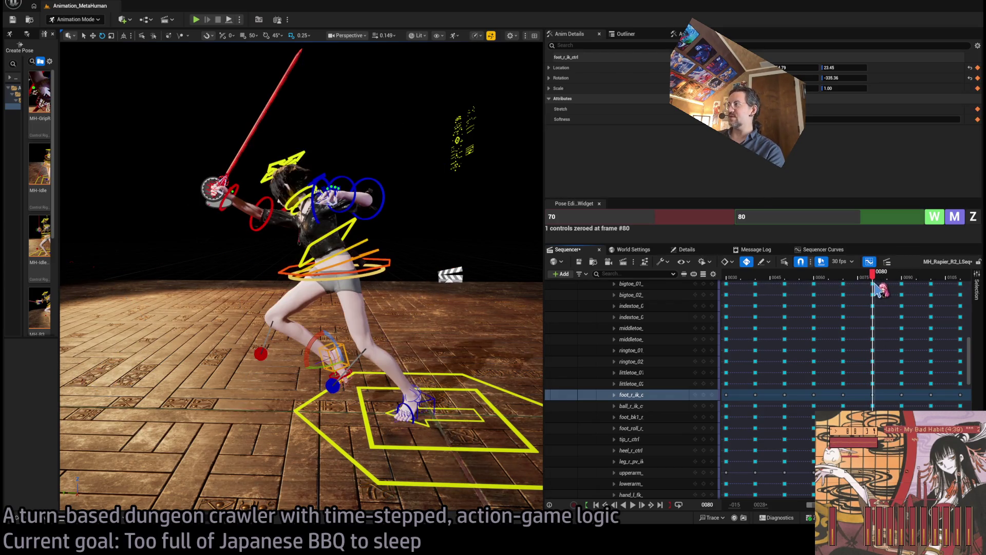
Lower the hips with body_ctrl and roll the left foot slightly
click(343, 263)
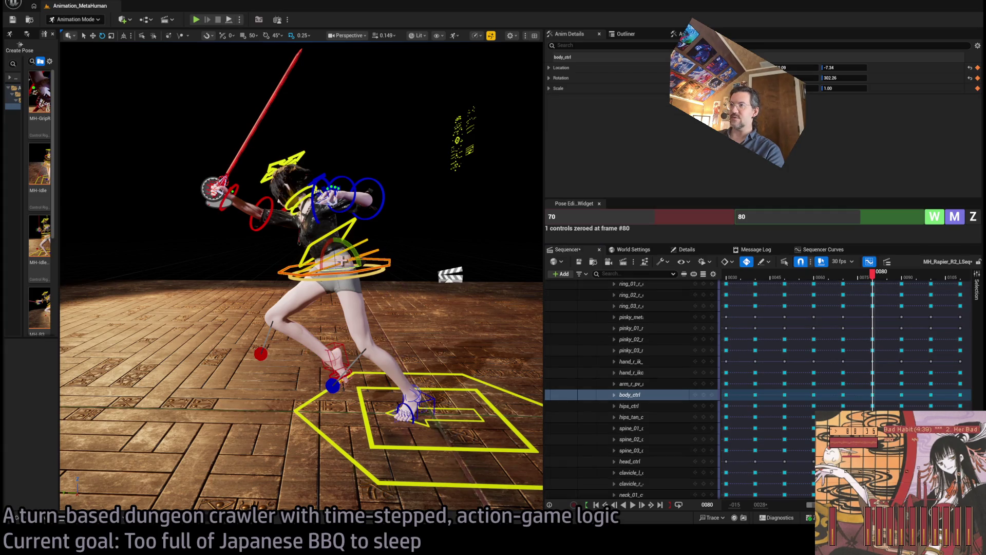
mouse_move(336, 250)
mouse_down()
mouse_move(326, 290)
mouse_move(339, 361)
mouse_move(307, 359)
mouse_up()
click(344, 348)
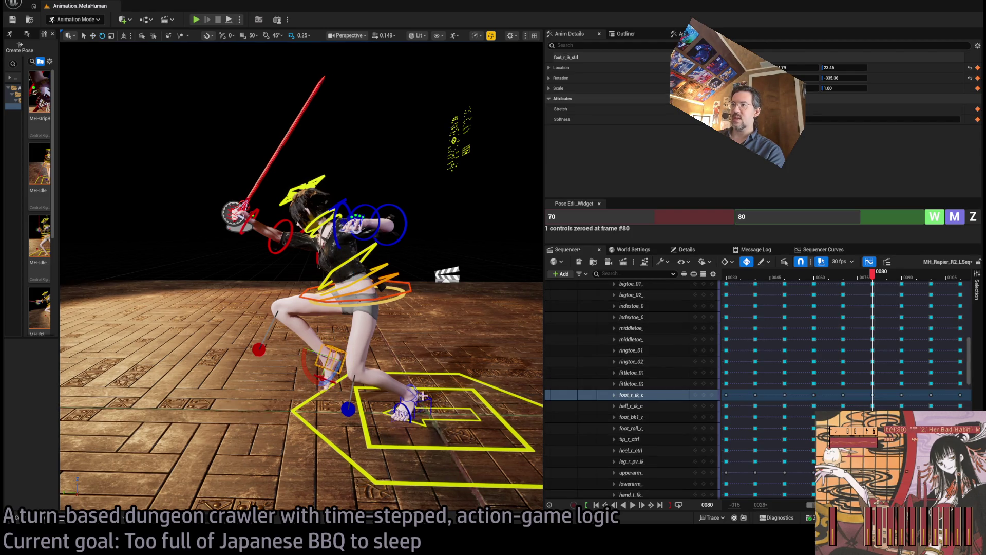
scroll(419, 396, up, 5)
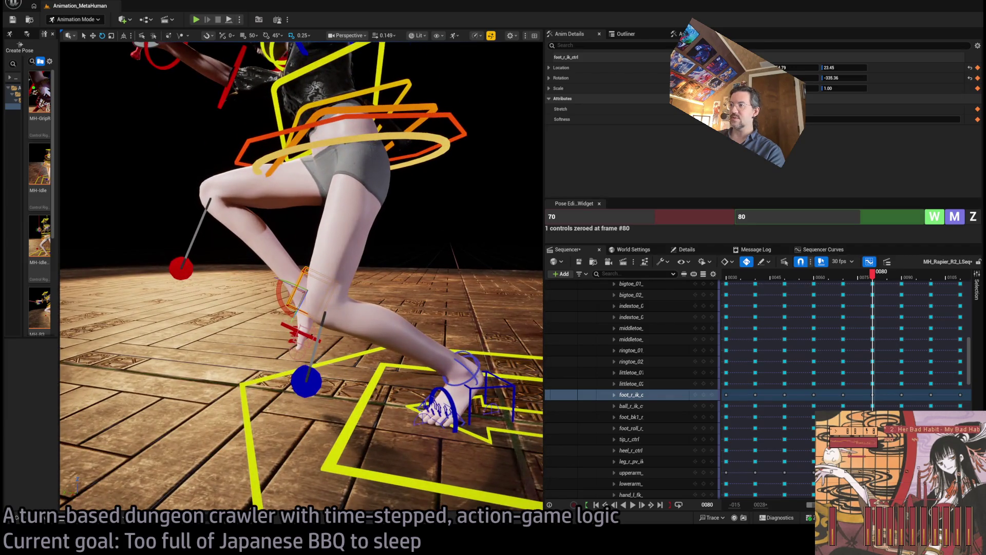
click(464, 393)
drag(442, 363, 448, 370)
Pull the right foot IK inward to 16.92 and preview frames 80 to 95
key(f)
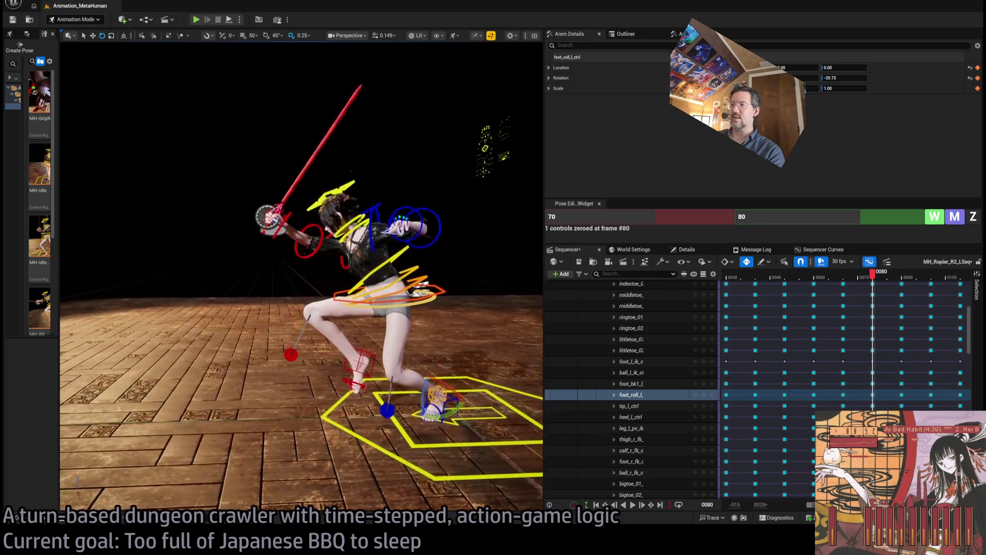
click(345, 370)
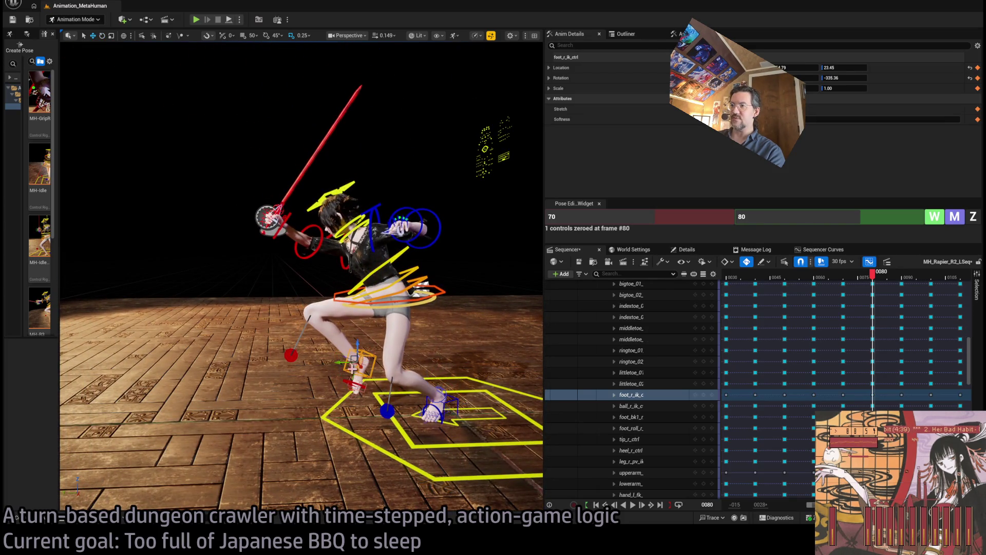
drag(351, 356, 407, 369)
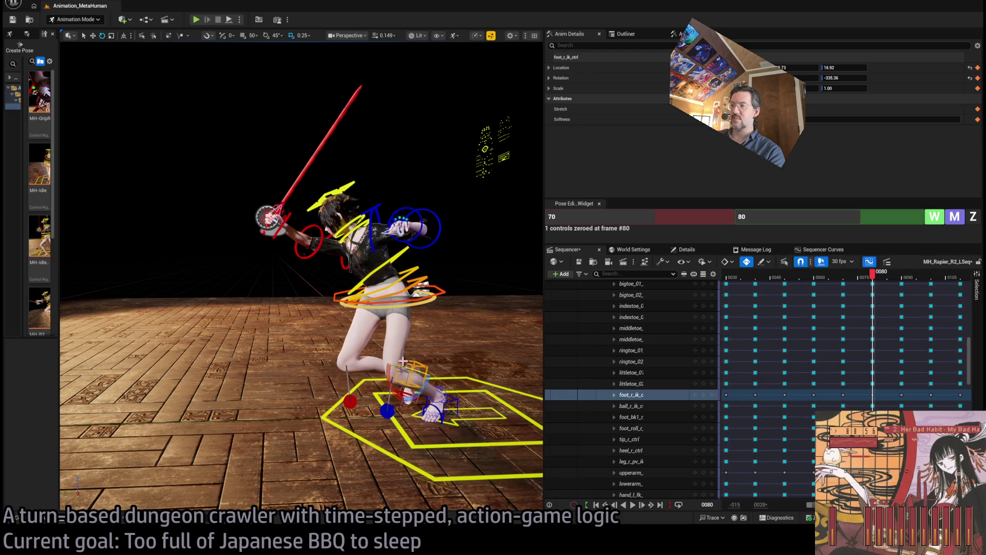
scroll(302, 276, up, 5)
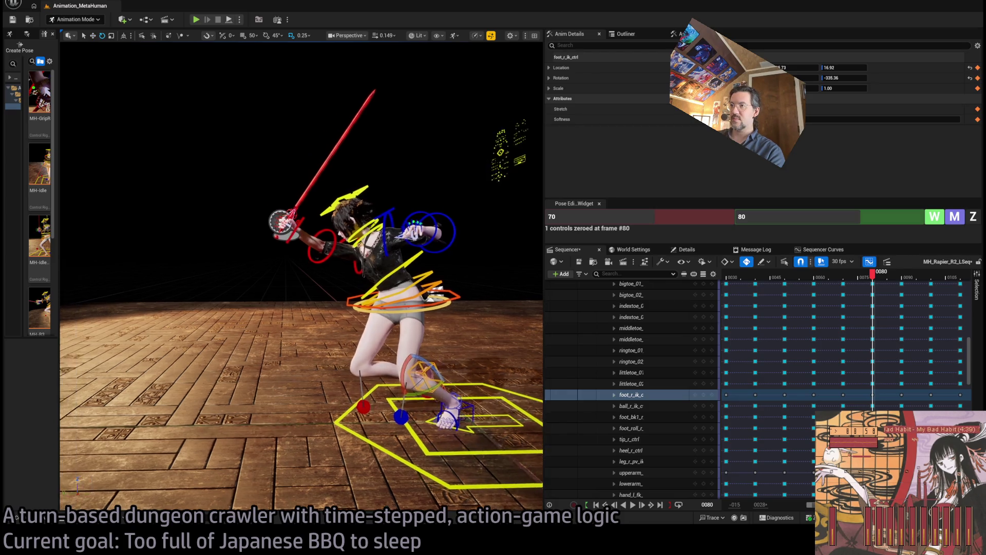
mouse_move(879, 277)
mouse_down()
mouse_move(835, 278)
mouse_move(918, 287)
mouse_move(873, 293)
mouse_up()
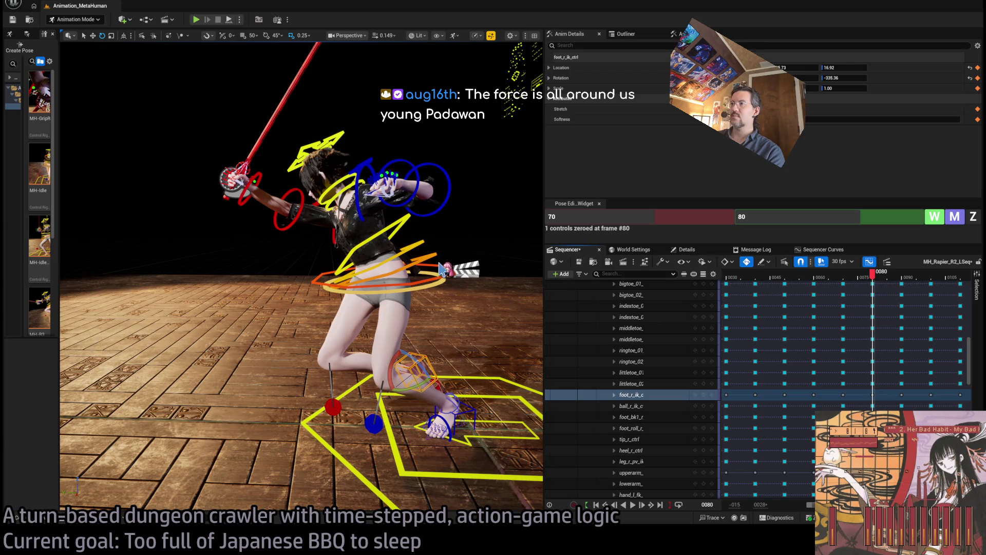
click(421, 252)
Select spine_01–03 controls, bend the upper body, and preview up to frame 92
ctrl+click(411, 260)
ctrl+click(397, 268)
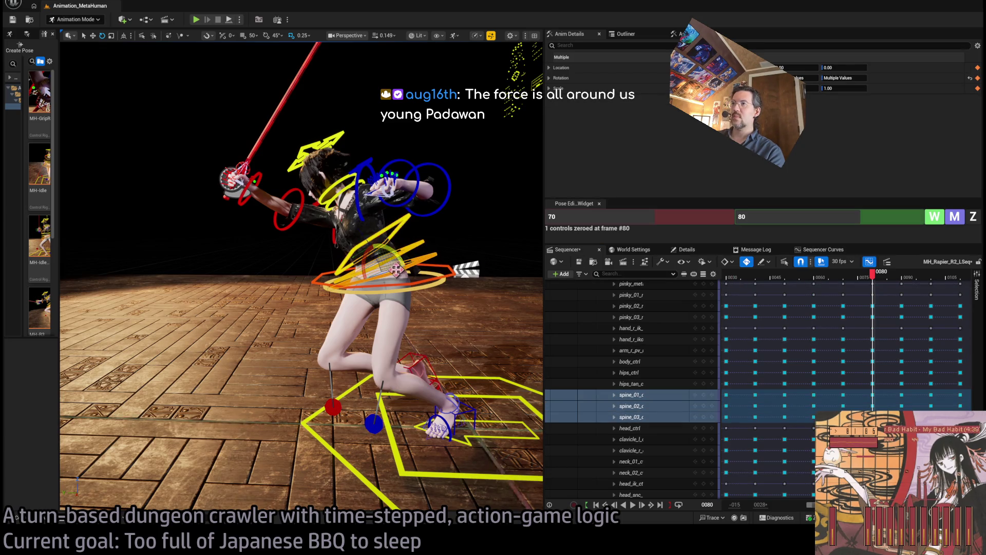
drag(394, 252, 390, 223)
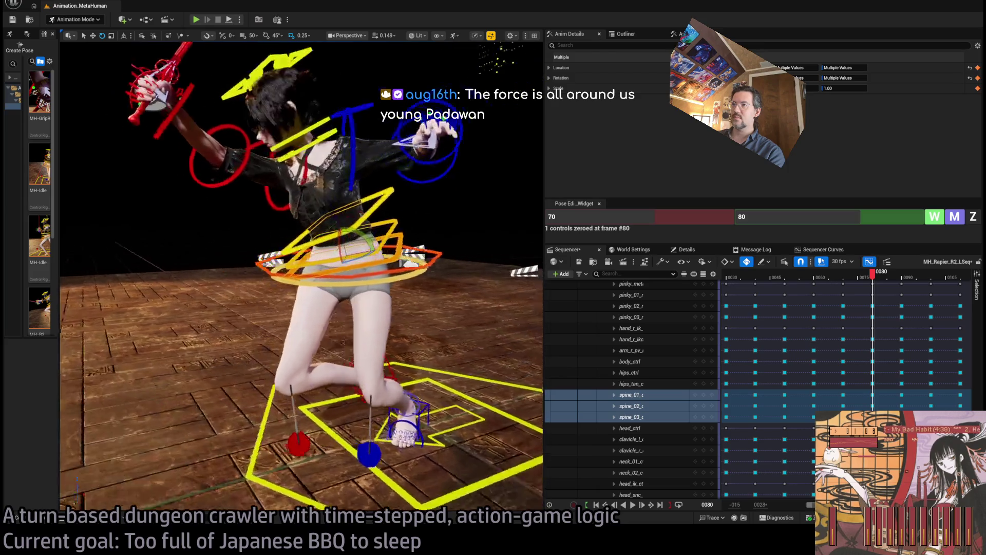
drag(451, 137, 527, 136)
mouse_move(870, 284)
mouse_down()
mouse_move(824, 284)
mouse_move(918, 281)
mouse_up()
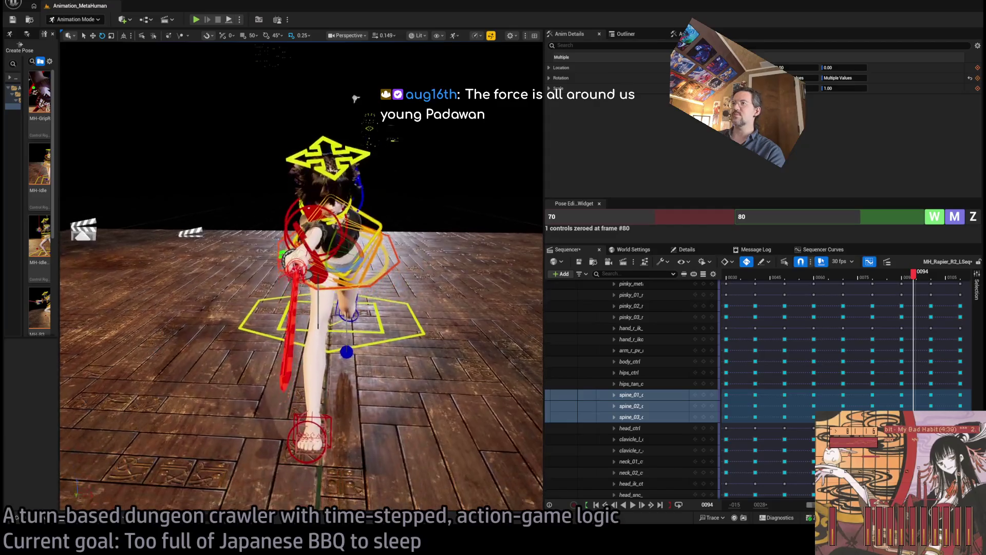
drag(915, 282, 879, 286)
Refine the spine bend at frame 80, then switch to the jerry bear Google results
key(f)
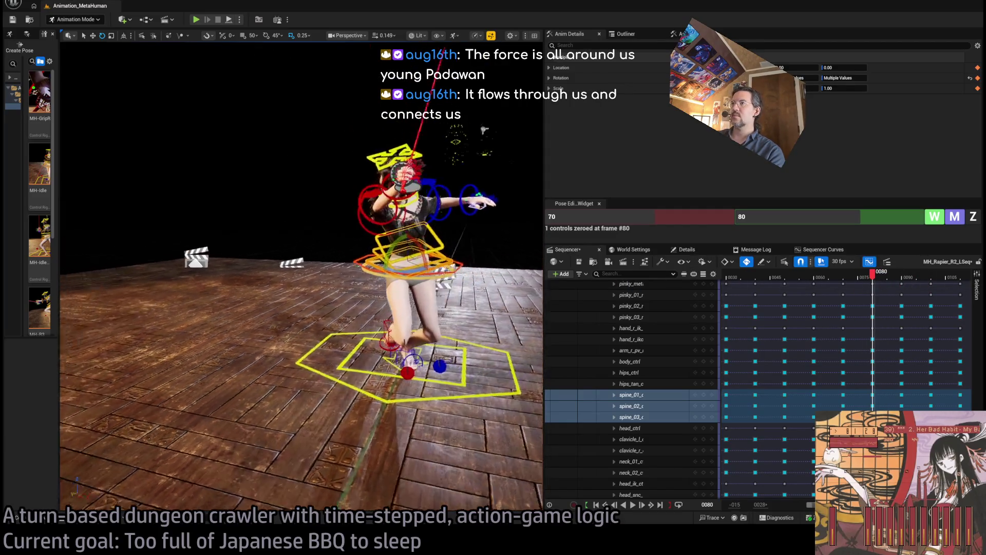
mouse_move(362, 268)
mouse_down()
mouse_move(425, 121)
mouse_move(442, 126)
mouse_up()
scroll(426, 121, down, 3)
drag(381, 269, 398, 251)
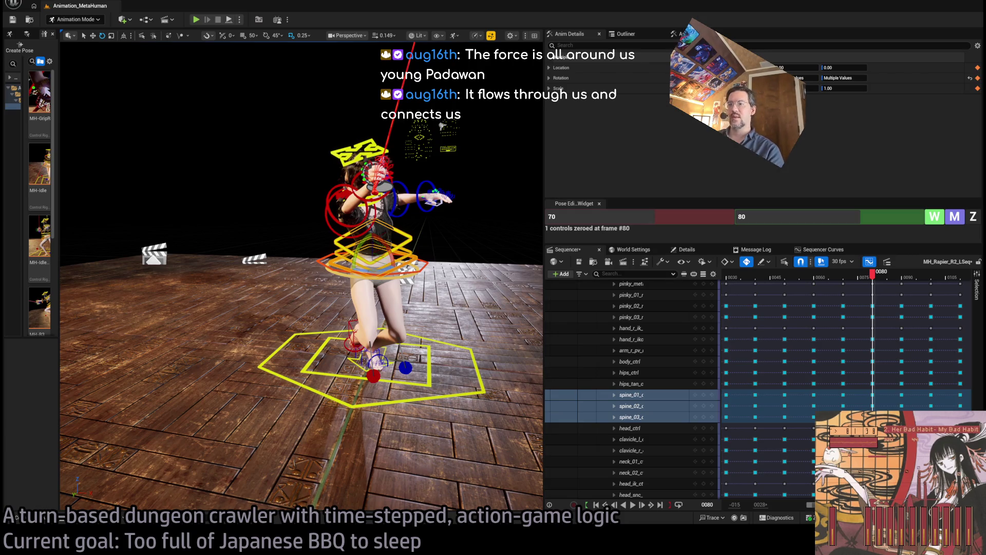
key(alt+Tab)
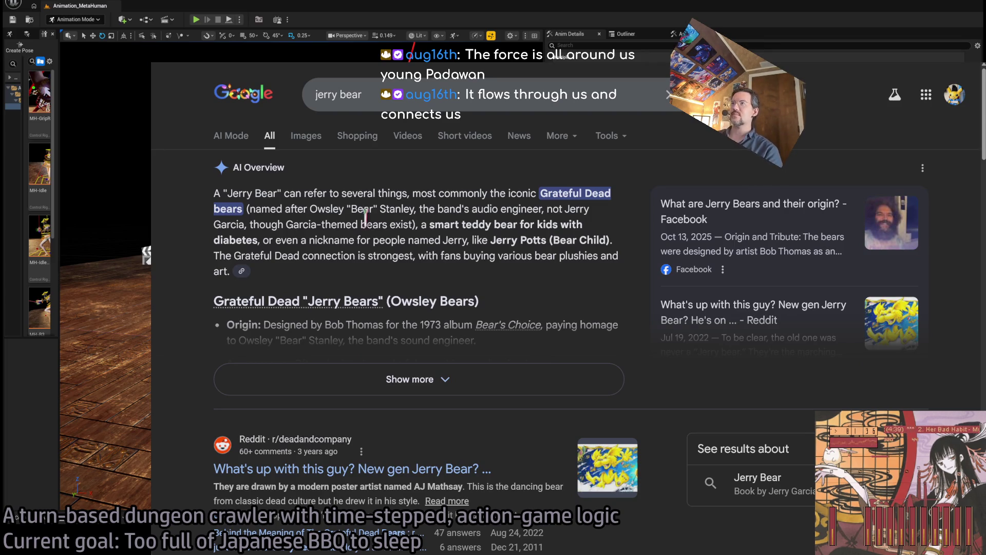
Load the Google homepage from the address bar and return to Unreal Editor
text(goo)
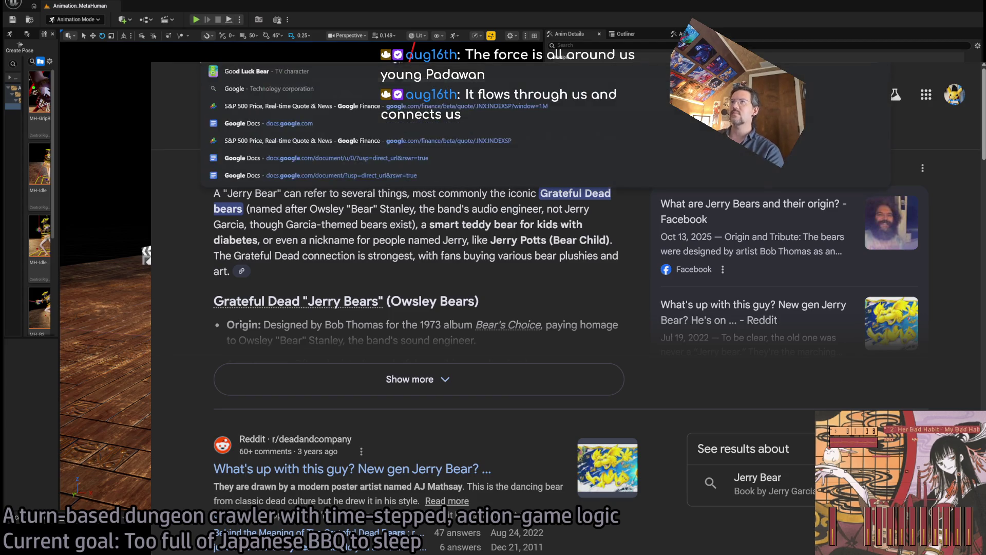
key(Return)
key(alt+Tab)
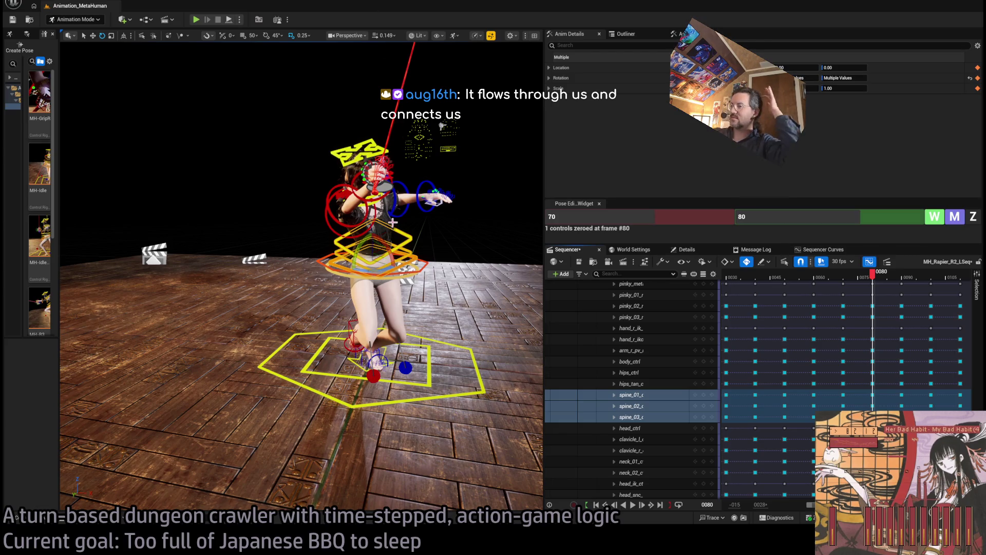
Select head_ctrl and turn the head to 58.88 at frame 80
scroll(406, 206, up, 5)
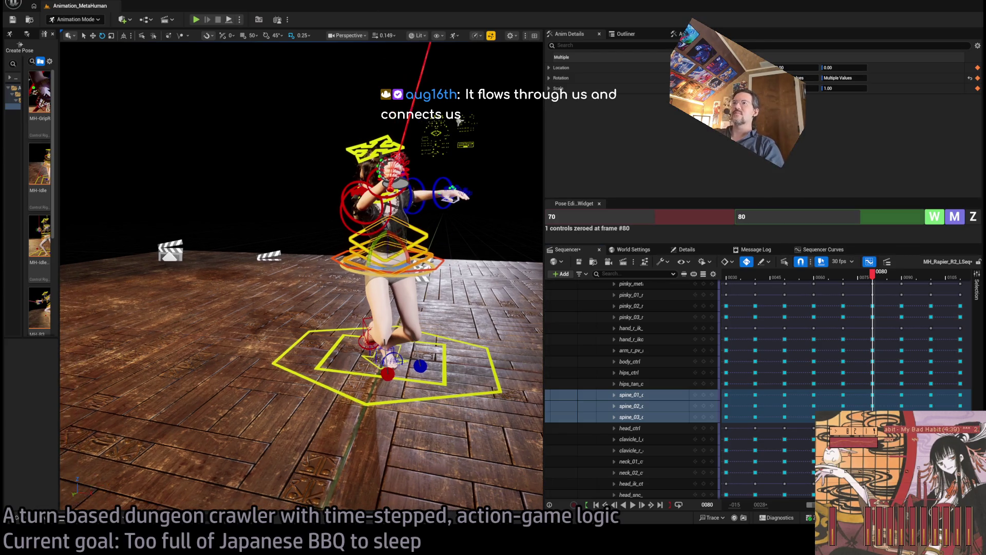
click(433, 241)
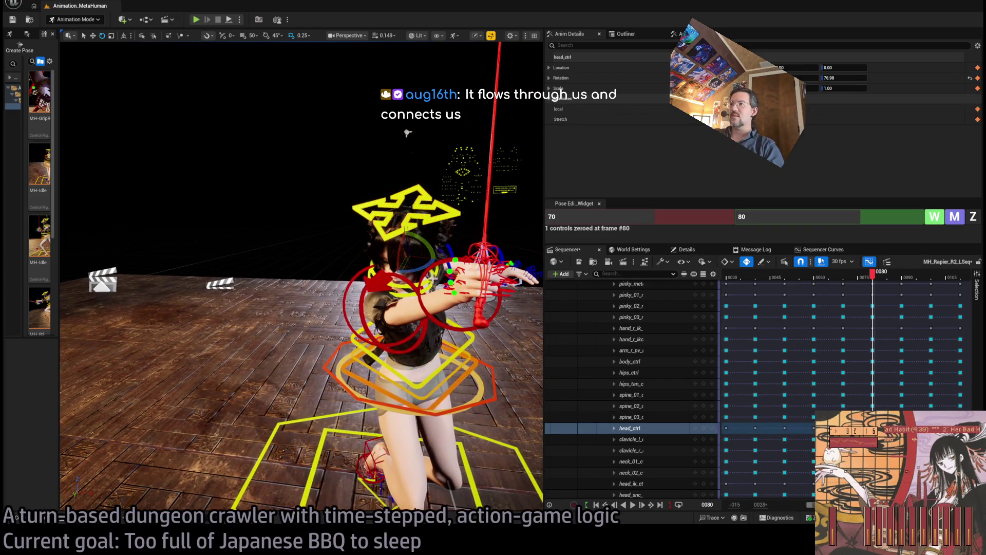
mouse_move(407, 133)
mouse_down()
mouse_move(360, 154)
mouse_move(206, 154)
mouse_up()
Compare the head across frames 79–80, then select the right upper and lower arm FK controls
mouse_move(873, 274)
mouse_down()
mouse_move(859, 275)
mouse_move(912, 274)
mouse_move(852, 275)
mouse_move(882, 272)
mouse_up()
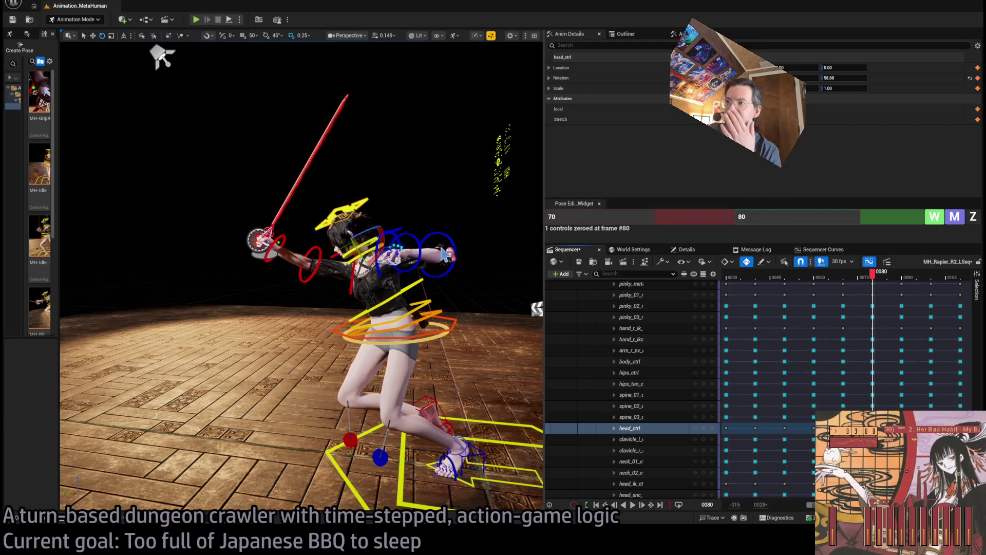
click(871, 276)
mouse_move(874, 277)
mouse_down()
mouse_move(847, 280)
mouse_move(875, 282)
mouse_up()
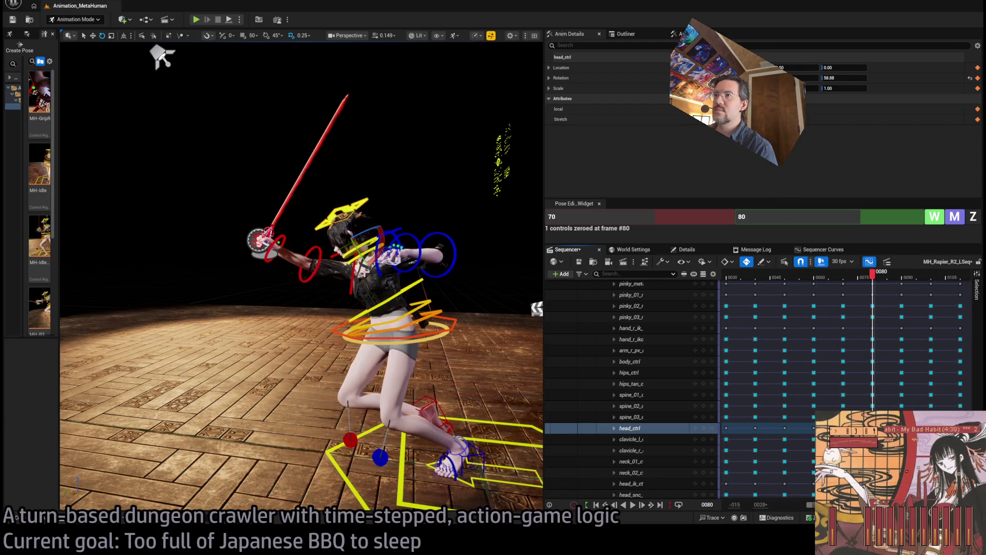
click(322, 263)
ctrl+click(282, 241)
Zero the right arm, hand and clavicle FK controls at frame 80, then rotate the shoulder upward
ctrl+click(258, 237)
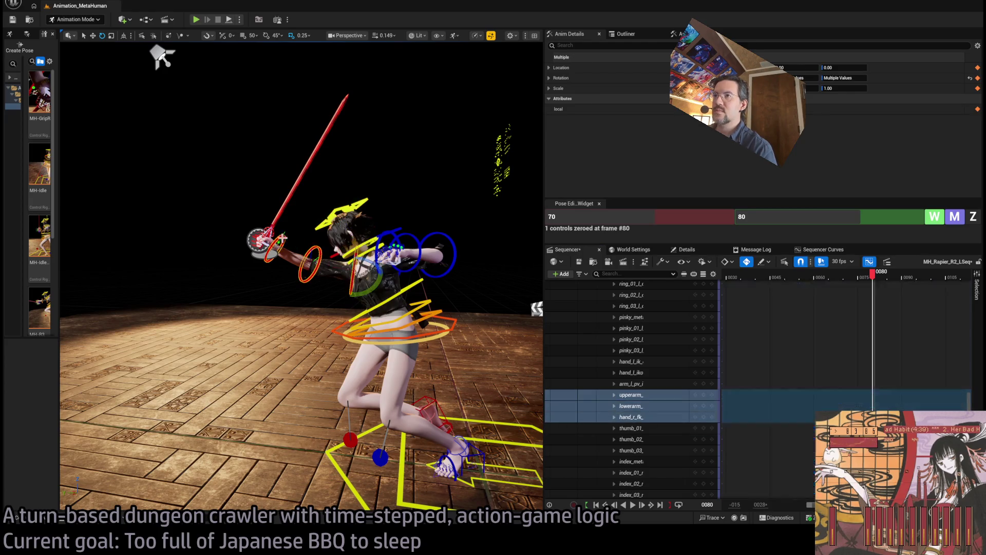
click(975, 220)
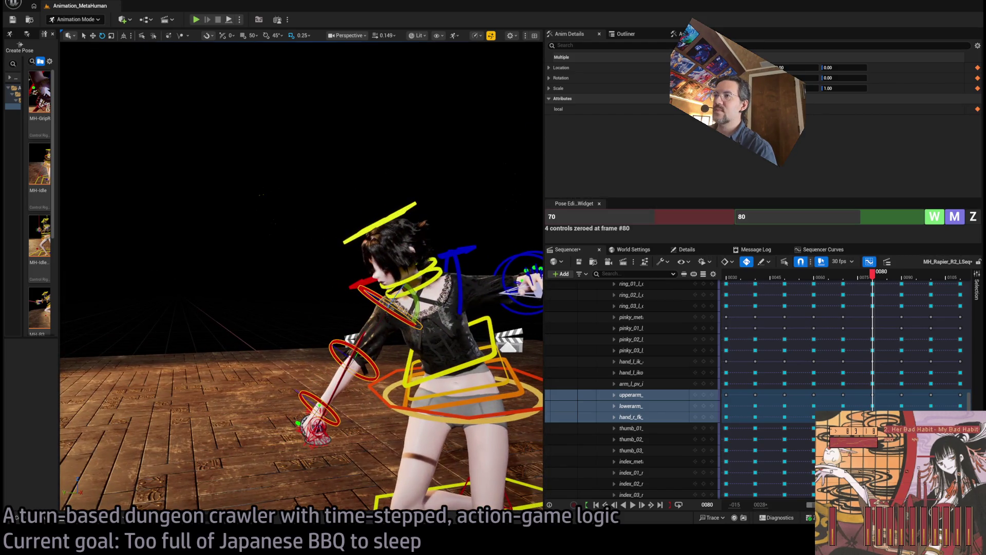
click(379, 313)
mouse_move(396, 301)
mouse_down()
mouse_move(490, 211)
mouse_move(391, 277)
mouse_up()
click(385, 282)
click(973, 217)
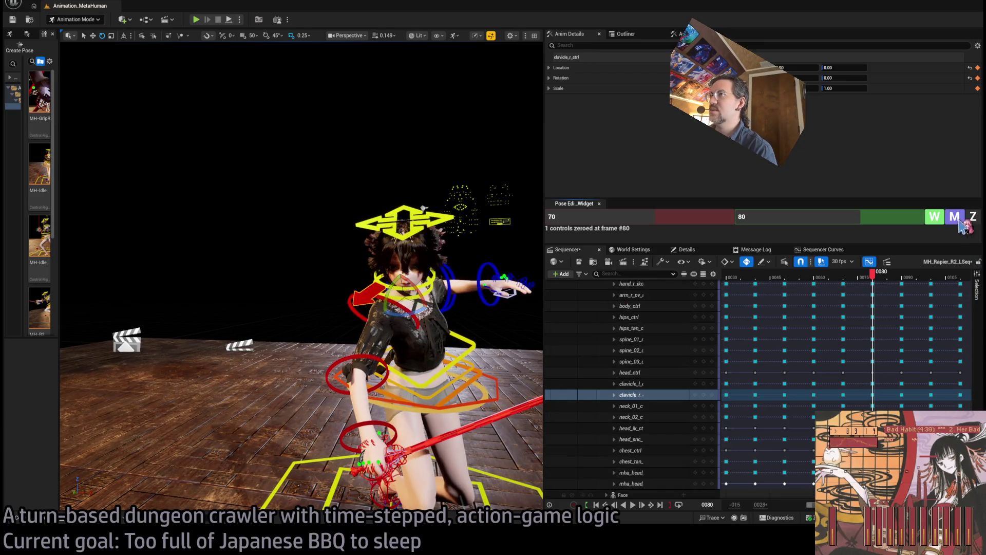
drag(390, 366, 390, 366)
Raise upper arm, bend forearm, turn hand to level the rapier; preview from frame 80
click(390, 366)
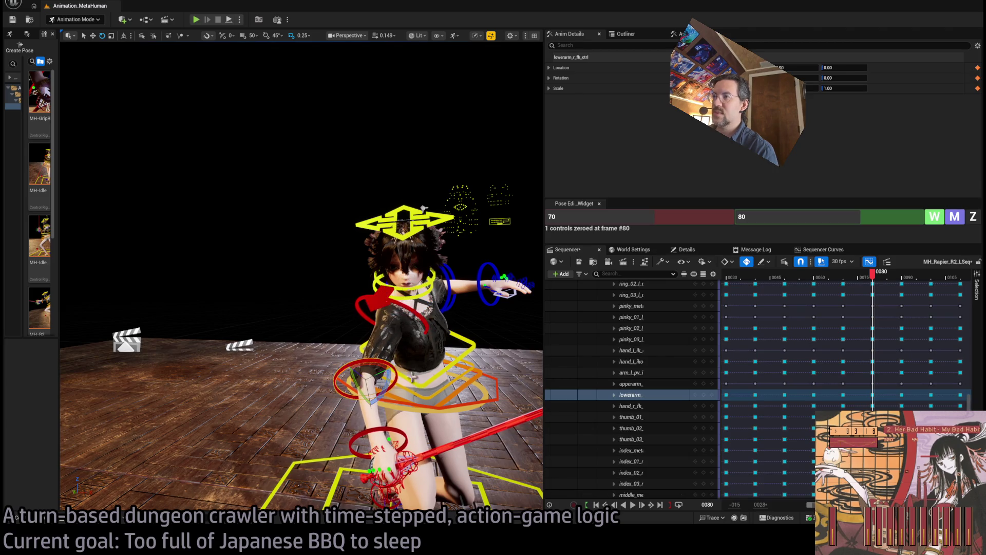
click(412, 334)
drag(413, 312, 399, 344)
click(394, 400)
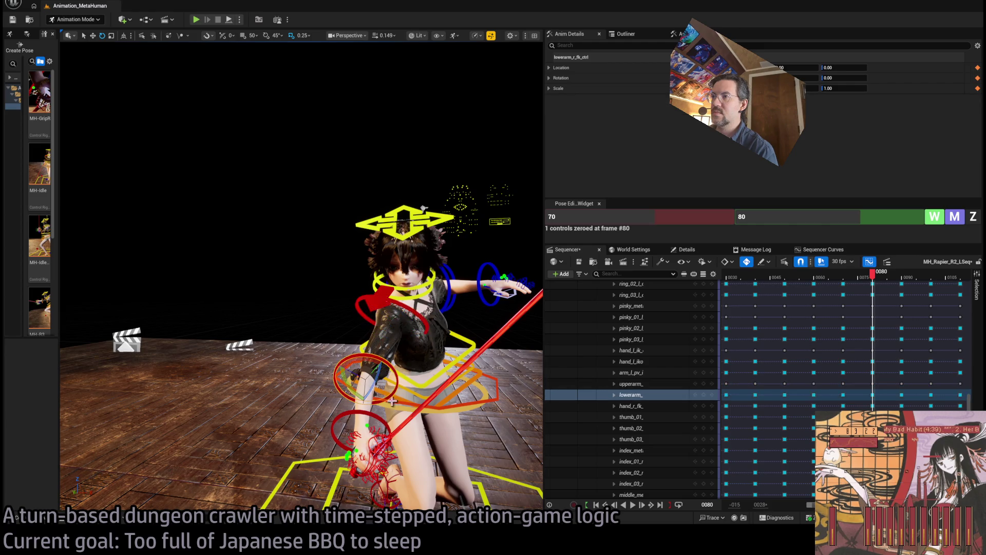
mouse_move(371, 385)
mouse_down()
mouse_move(318, 288)
mouse_move(103, 61)
mouse_move(132, 185)
mouse_move(161, 174)
mouse_up()
click(407, 370)
mouse_move(357, 363)
mouse_down()
mouse_move(339, 385)
mouse_move(288, 359)
mouse_move(216, 360)
mouse_up()
click(419, 308)
mouse_move(419, 308)
mouse_down()
mouse_move(75, 95)
mouse_move(121, 116)
mouse_up()
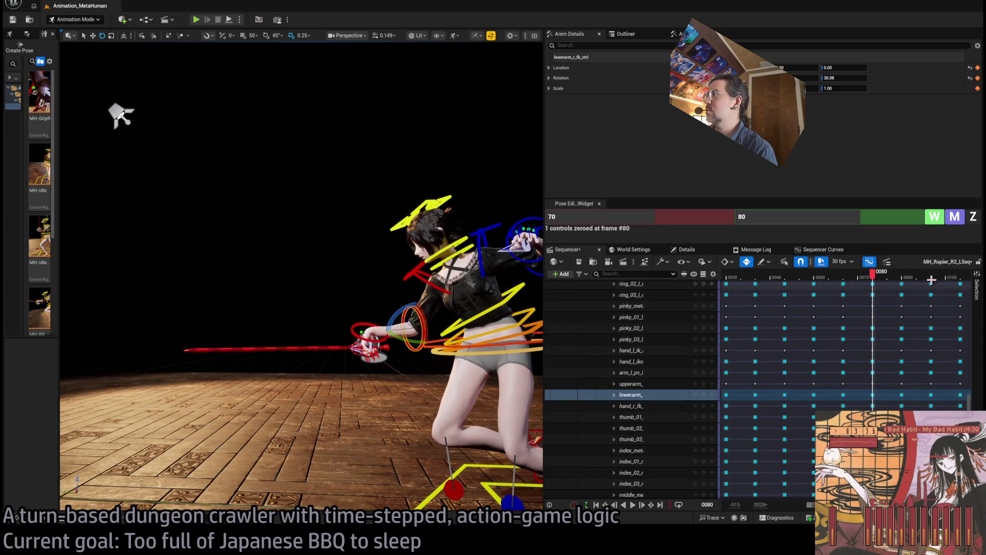
mouse_move(873, 275)
mouse_down()
mouse_move(925, 282)
mouse_move(835, 282)
mouse_move(846, 286)
mouse_up()
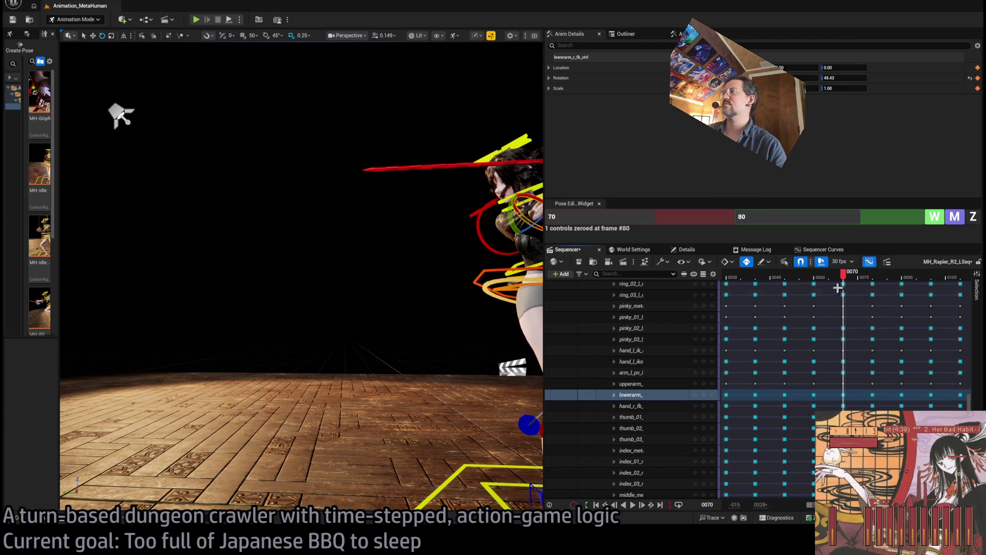
Back at frame 80, lower the right upper arm and bend the forearm further
click(873, 278)
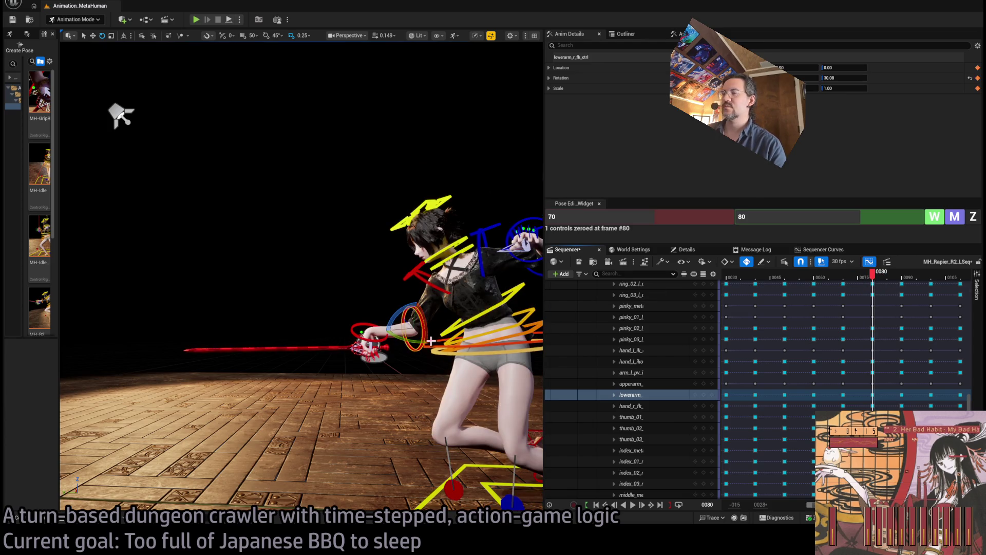
drag(72, 115, 216, 121)
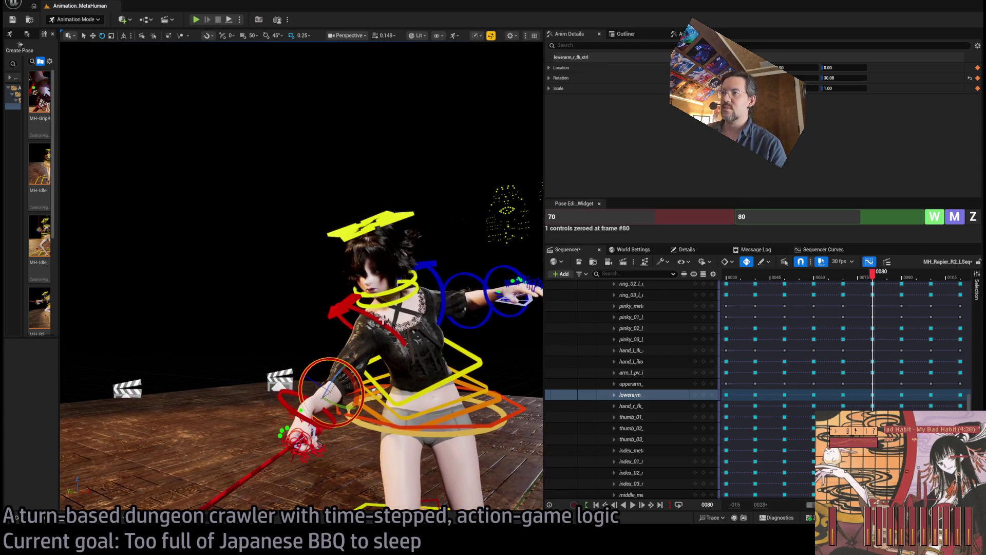
click(411, 334)
drag(384, 330, 367, 339)
click(340, 378)
mouse_move(340, 378)
mouse_down()
mouse_move(375, 395)
mouse_move(345, 402)
mouse_move(337, 389)
mouse_move(454, 202)
mouse_up()
click(355, 414)
Rotate the upper arm slightly back and turn the right hand to level the rapier horizontally
click(417, 282)
drag(380, 277, 355, 291)
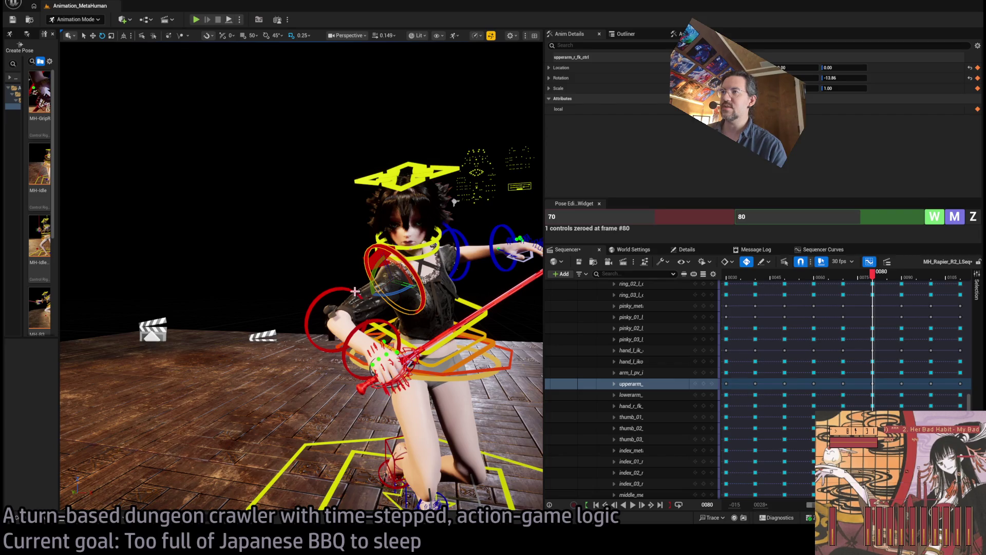
click(397, 329)
mouse_move(382, 362)
mouse_down()
mouse_move(369, 369)
mouse_move(376, 336)
mouse_move(366, 305)
mouse_up()
click(335, 341)
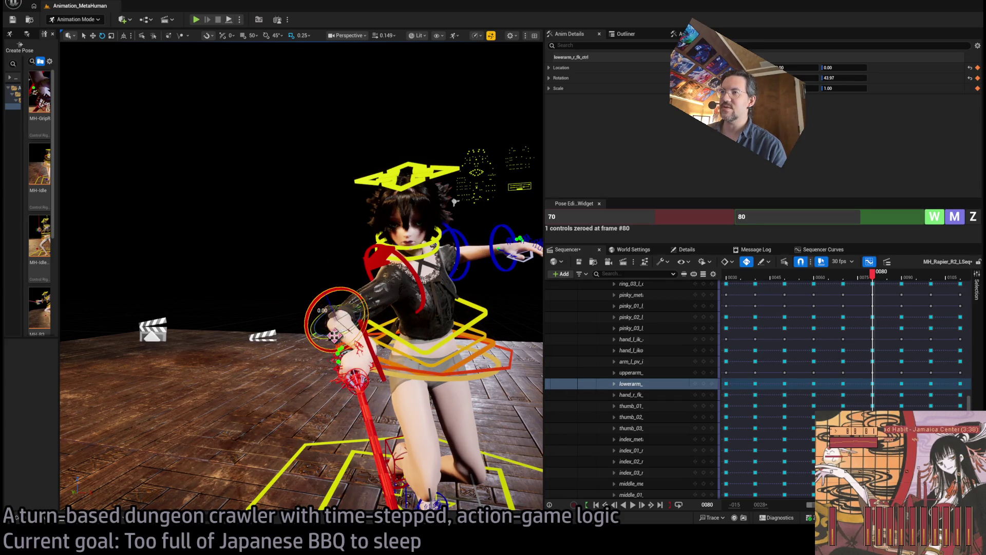
click(341, 412)
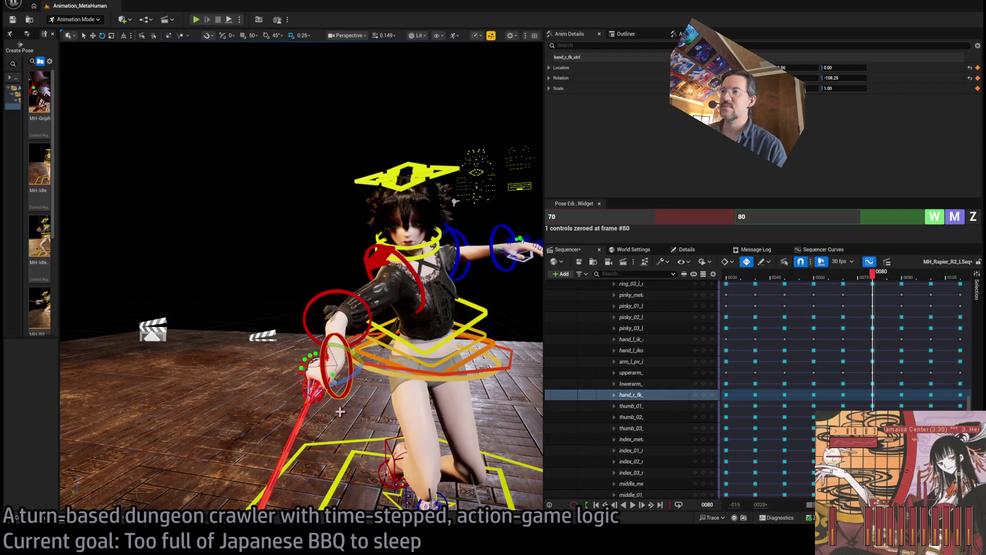
drag(343, 383, 272, 411)
mouse_move(357, 270)
mouse_down()
mouse_move(337, 284)
mouse_move(422, 119)
mouse_move(395, 172)
mouse_move(388, 226)
mouse_up()
Preview frames 80–86, then raise the upper arm so the sword points up-left
drag(384, 45, 404, 57)
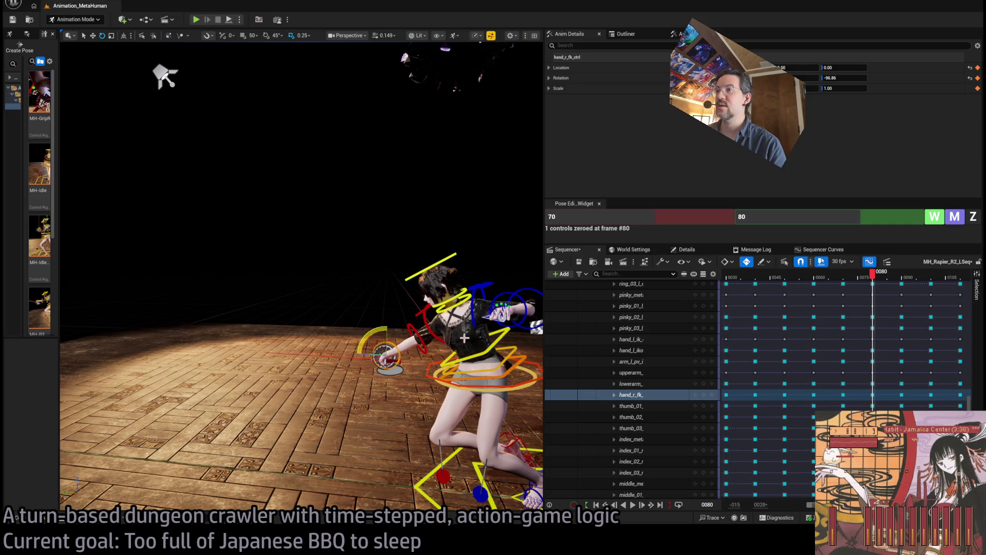
mouse_move(880, 285)
mouse_down()
mouse_move(858, 277)
mouse_move(915, 276)
mouse_move(860, 286)
mouse_move(878, 285)
mouse_up()
key(f)
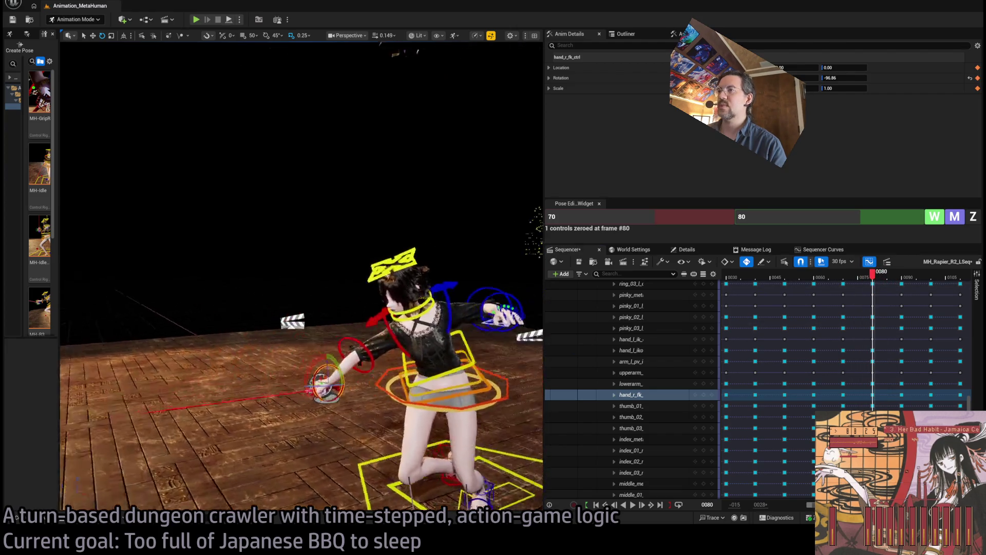
click(389, 348)
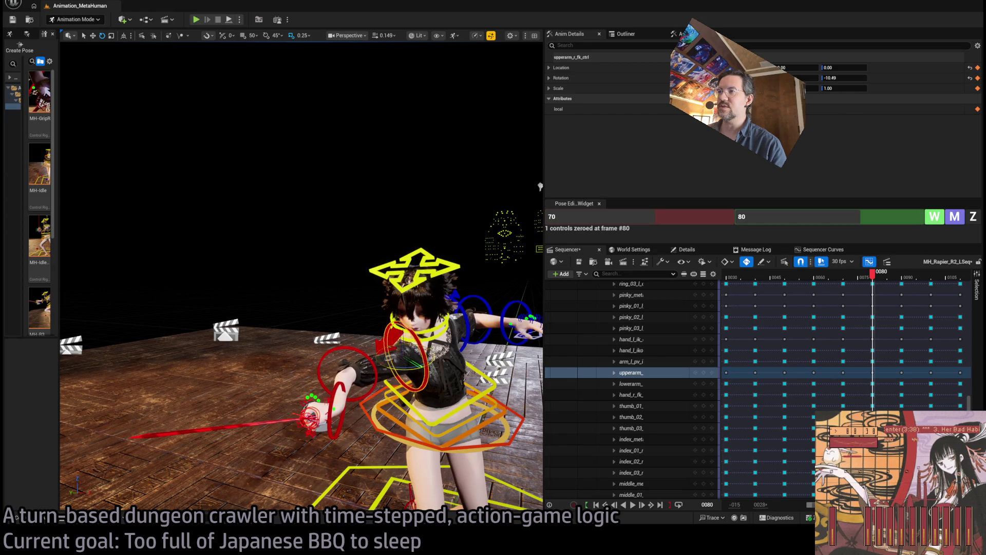
drag(337, 380, 329, 319)
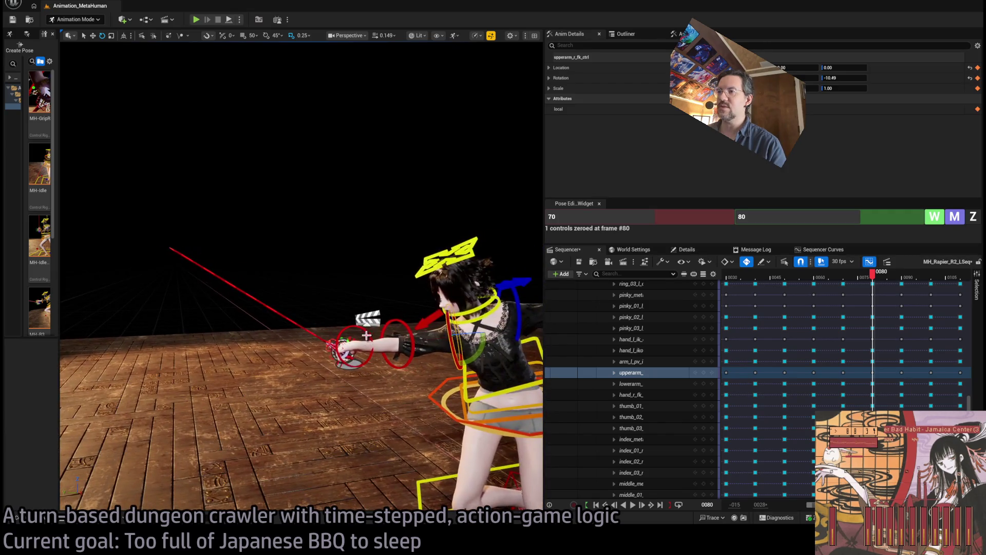
Inspect the arm pose from top, side and rear views and preview around frame 79
click(356, 349)
mouse_move(357, 350)
mouse_down()
mouse_move(381, 63)
mouse_move(338, 365)
mouse_up()
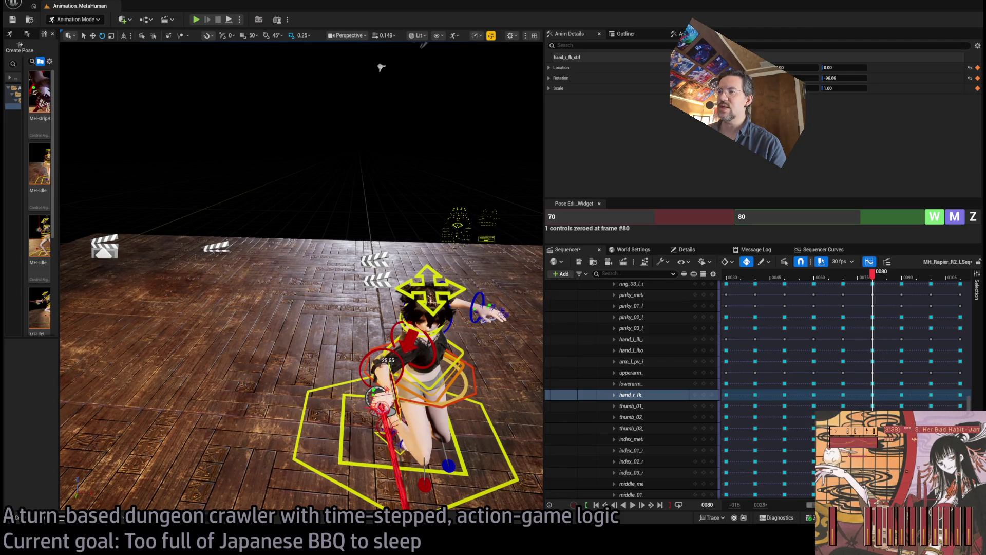
drag(381, 66, 474, 53)
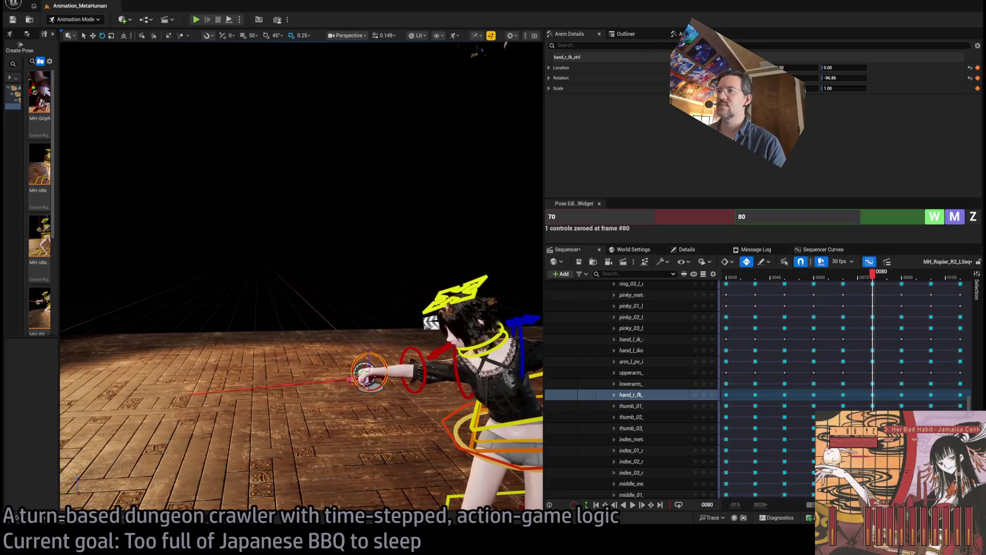
drag(369, 352, 339, 355)
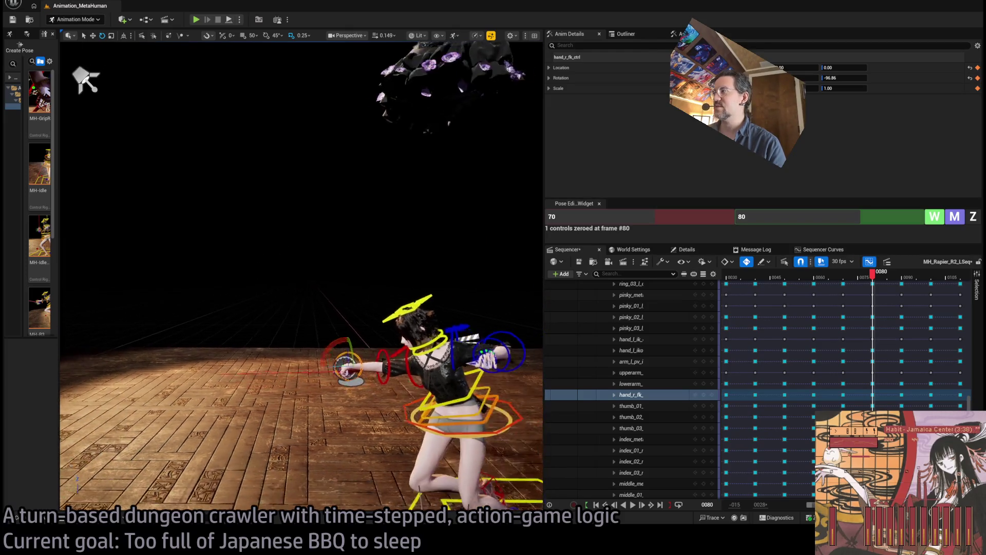
click(875, 279)
mouse_move(878, 282)
mouse_down()
mouse_move(924, 282)
mouse_move(865, 283)
mouse_move(940, 286)
mouse_up()
key(f)
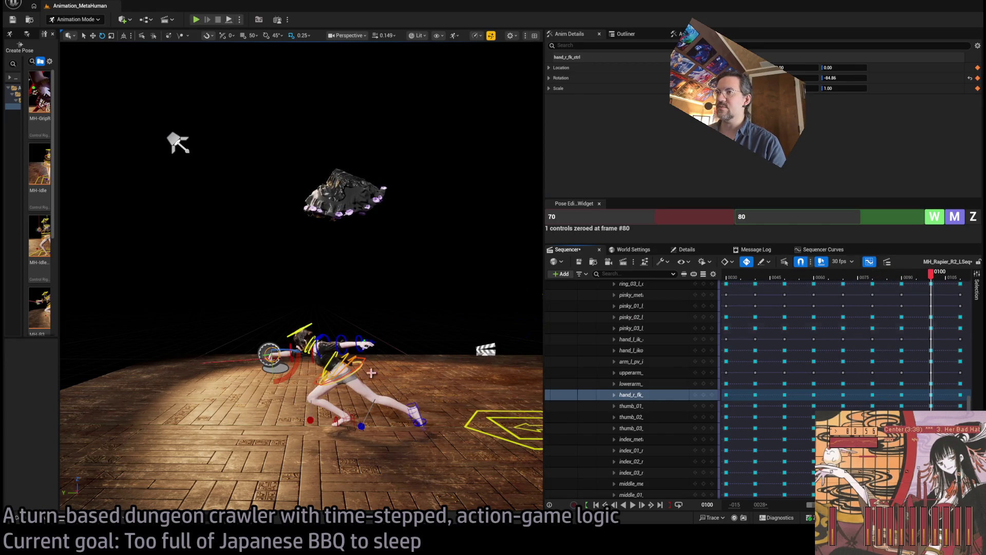
Focus on the right hand from the front and preview the frames just after frame 80
key(f)
drag(343, 318, 341, 318)
mouse_move(145, 45)
mouse_down()
mouse_move(384, 56)
mouse_move(378, 48)
mouse_move(339, 113)
mouse_move(308, 93)
mouse_move(329, 103)
mouse_up()
mouse_move(931, 273)
mouse_down()
mouse_move(908, 277)
mouse_move(936, 293)
mouse_move(907, 288)
mouse_move(935, 295)
mouse_move(862, 296)
mouse_up()
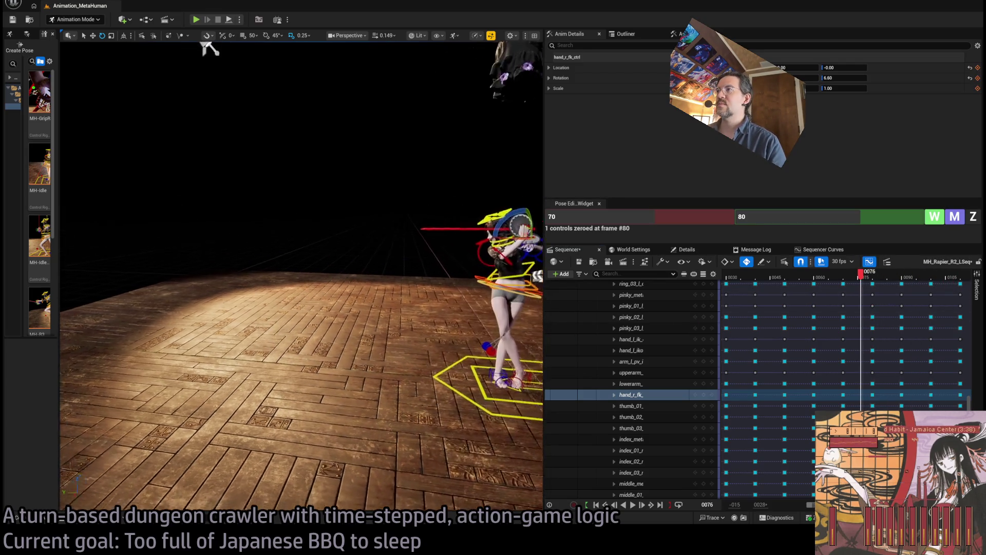
click(876, 276)
mouse_move(902, 282)
mouse_down()
mouse_move(917, 280)
mouse_move(863, 291)
mouse_move(914, 287)
mouse_move(927, 292)
mouse_move(872, 287)
mouse_move(925, 300)
mouse_move(959, 293)
mouse_move(930, 288)
mouse_move(855, 306)
mouse_move(914, 309)
mouse_move(899, 308)
mouse_up()
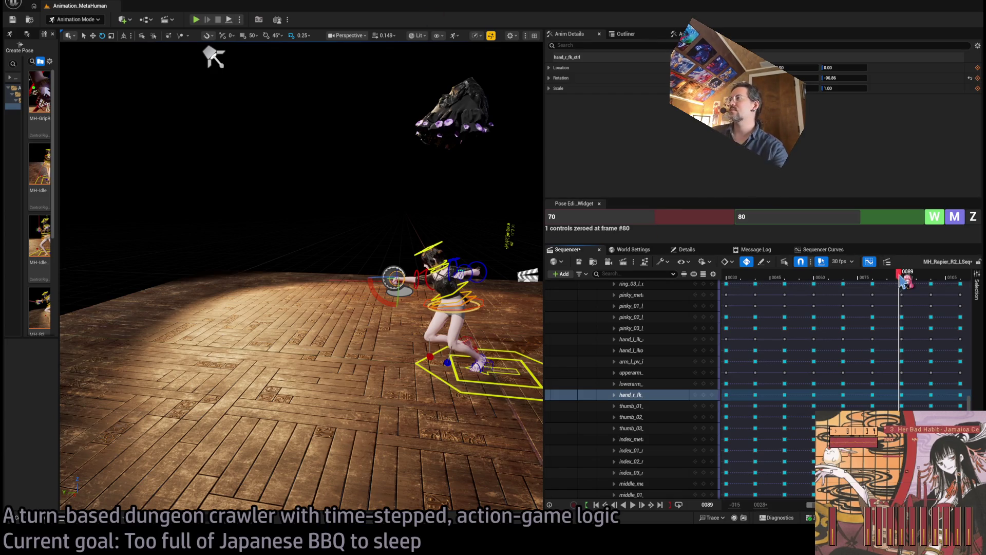
Scrub the lunge from frame 89 to 36, start to 64, then 105 back to 0
drag(902, 282, 748, 306)
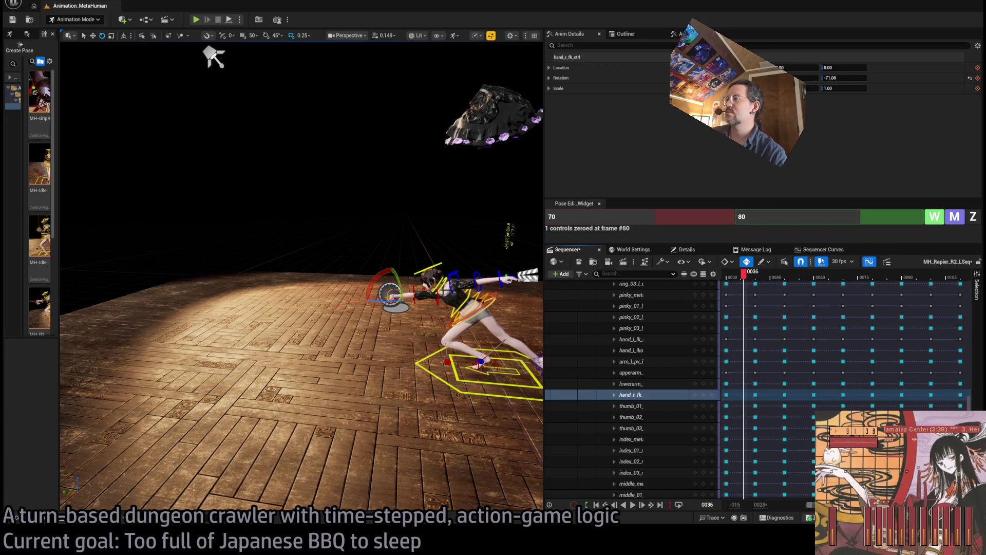
drag(811, 508, 791, 510)
mouse_move(751, 280)
mouse_down()
mouse_move(966, 272)
mouse_move(863, 273)
mouse_move(965, 275)
mouse_move(915, 276)
mouse_move(955, 278)
mouse_up()
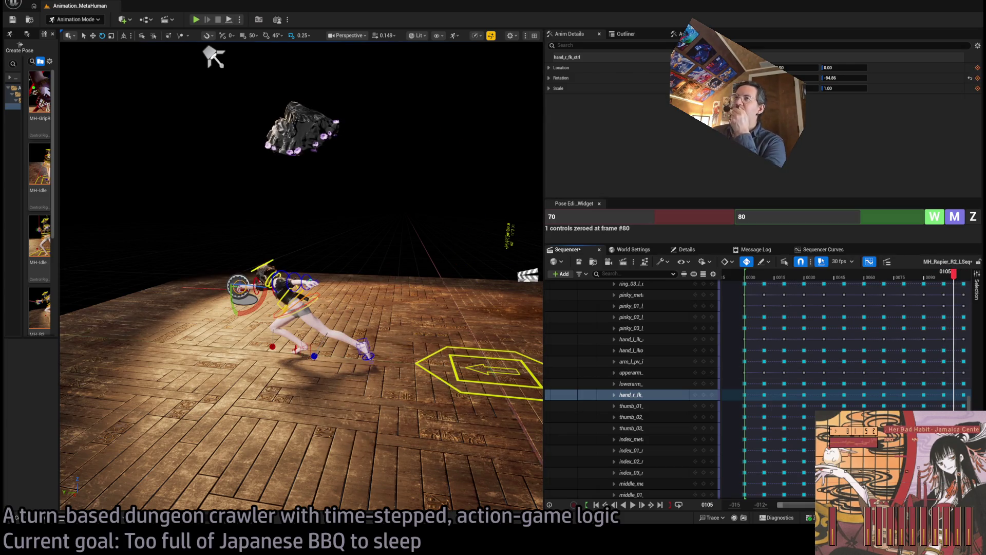
mouse_move(969, 282)
mouse_down()
mouse_move(744, 277)
mouse_move(763, 293)
mouse_move(816, 278)
mouse_move(971, 290)
mouse_move(744, 287)
mouse_up()
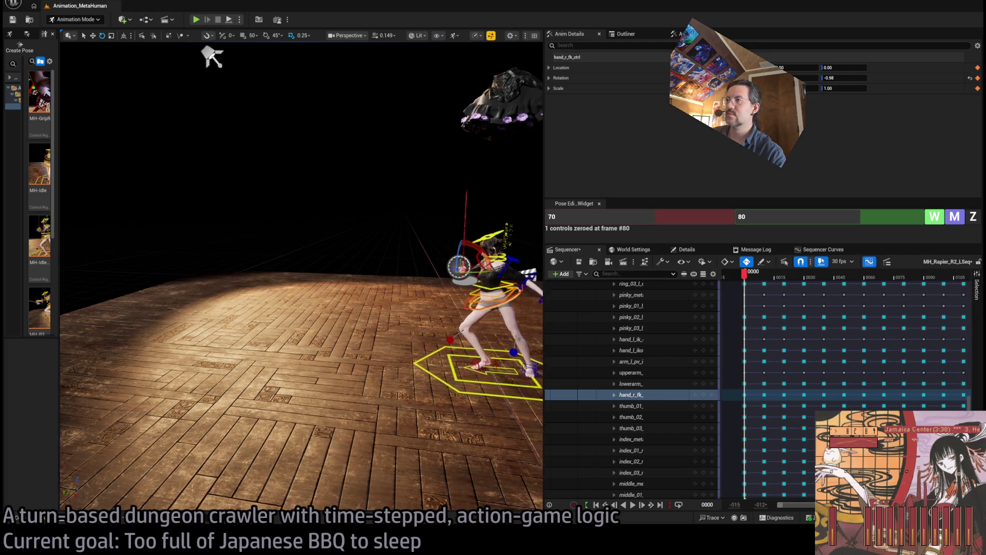
Frame the right hand and orbit the view behind the character
key(f)
drag(220, 57, 220, 57)
drag(544, 288, 544, 288)
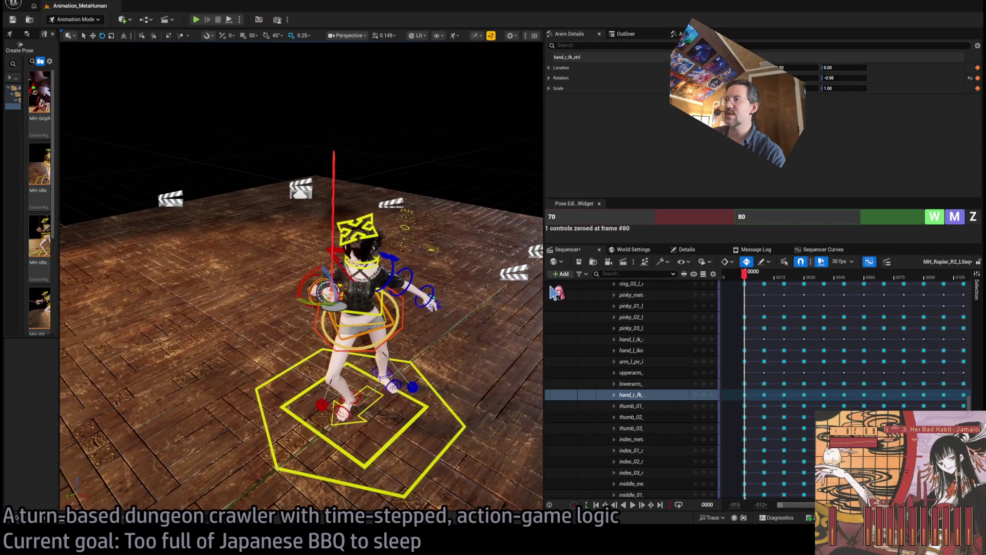
mouse_move(744, 272)
mouse_down()
mouse_move(734, 272)
mouse_move(773, 280)
mouse_move(734, 280)
mouse_up()
key(f)
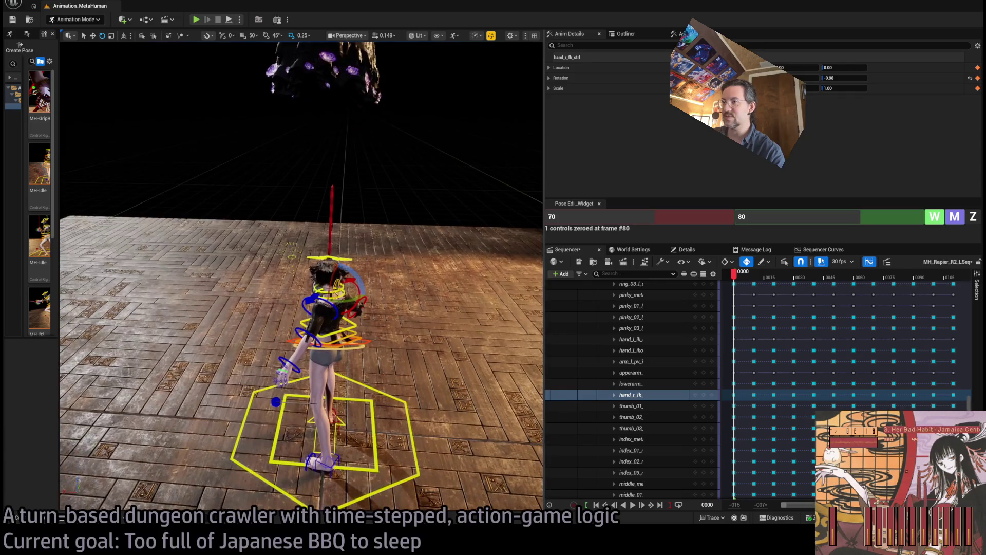
Step through frames 6, 10–26 and 79–84 to review the sword-arm pose
drag(735, 280, 760, 284)
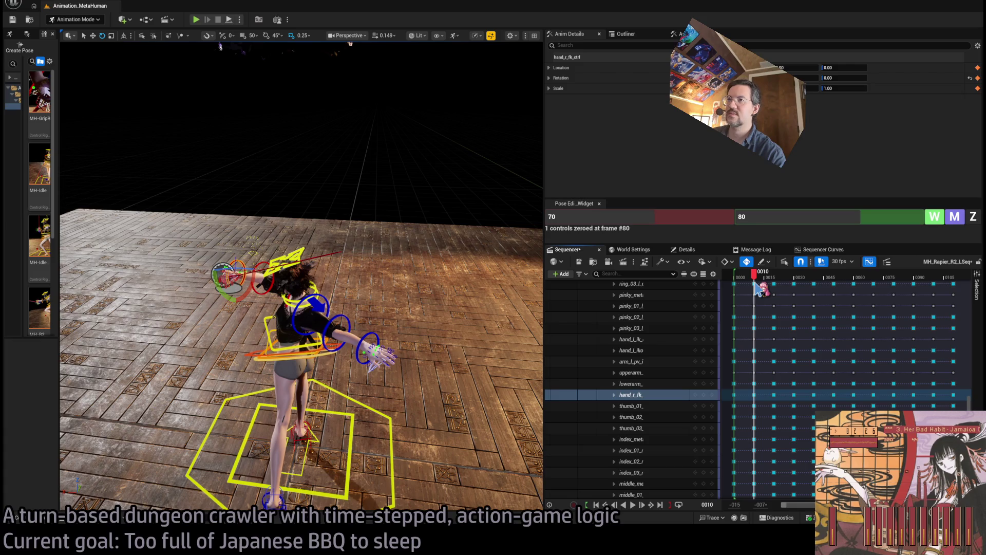
mouse_move(756, 285)
mouse_down()
mouse_move(804, 286)
mouse_move(738, 287)
mouse_move(826, 287)
mouse_move(735, 287)
mouse_move(882, 286)
mouse_up()
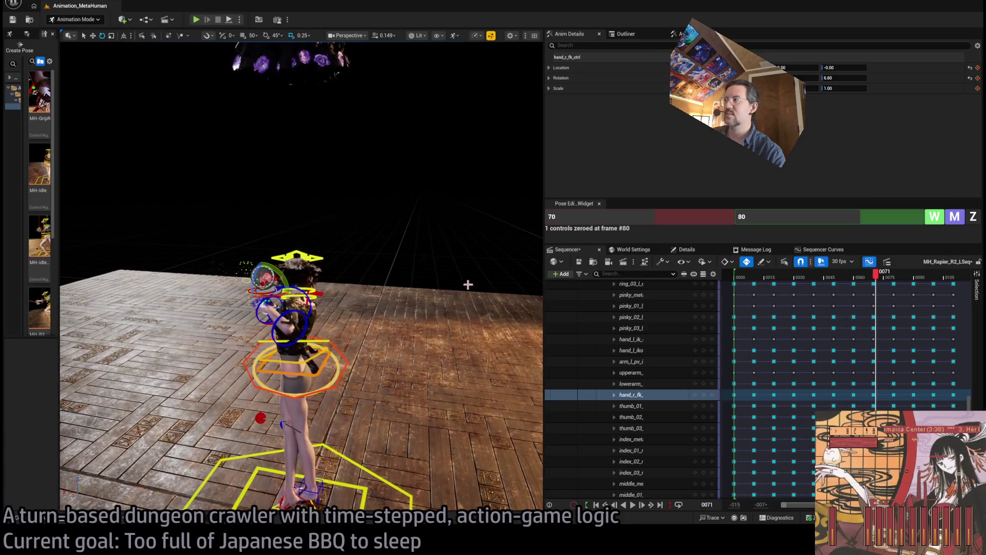
mouse_move(899, 283)
mouse_down()
mouse_move(945, 282)
mouse_move(914, 280)
mouse_up()
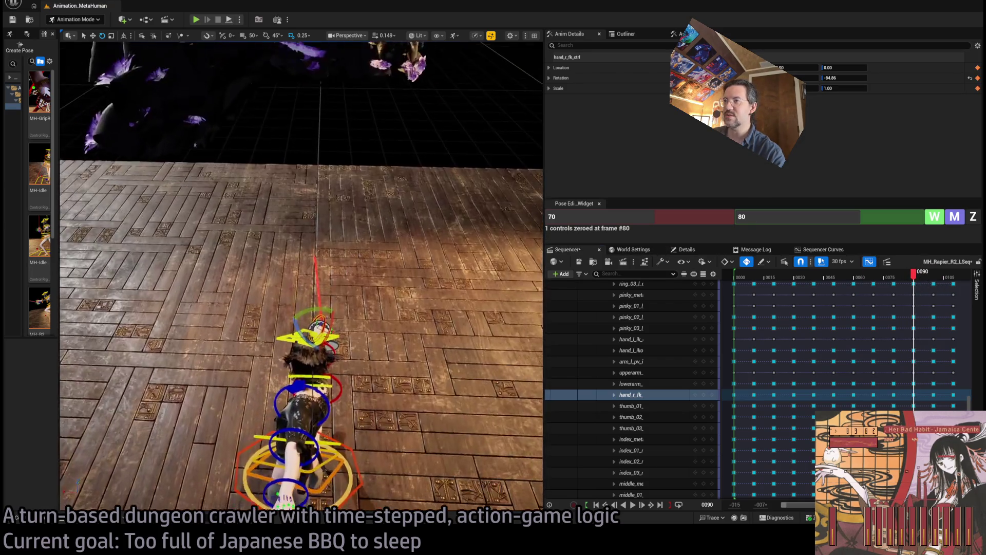
mouse_move(914, 280)
mouse_down()
mouse_move(922, 280)
mouse_move(889, 280)
mouse_move(942, 271)
mouse_move(887, 273)
mouse_move(902, 269)
mouse_up()
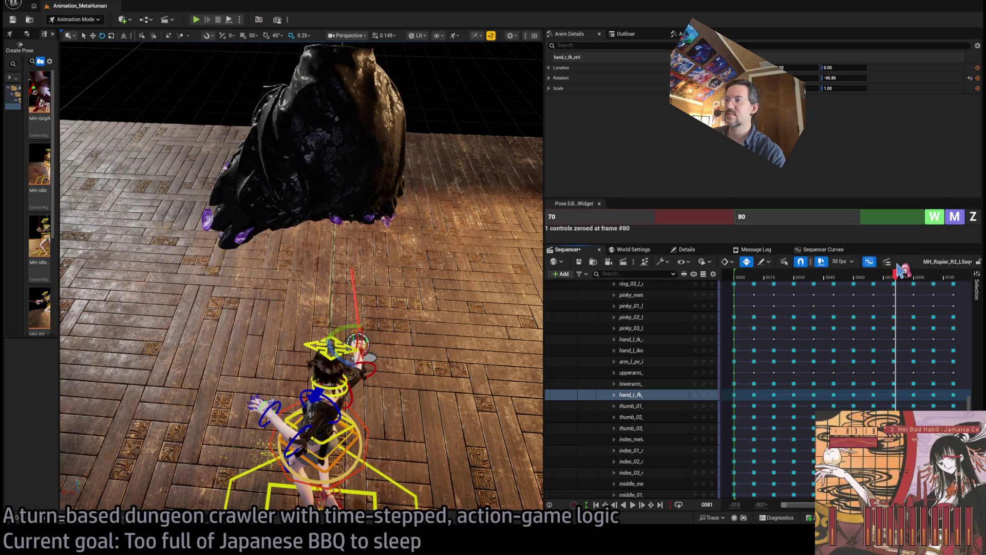
drag(426, 369, 427, 369)
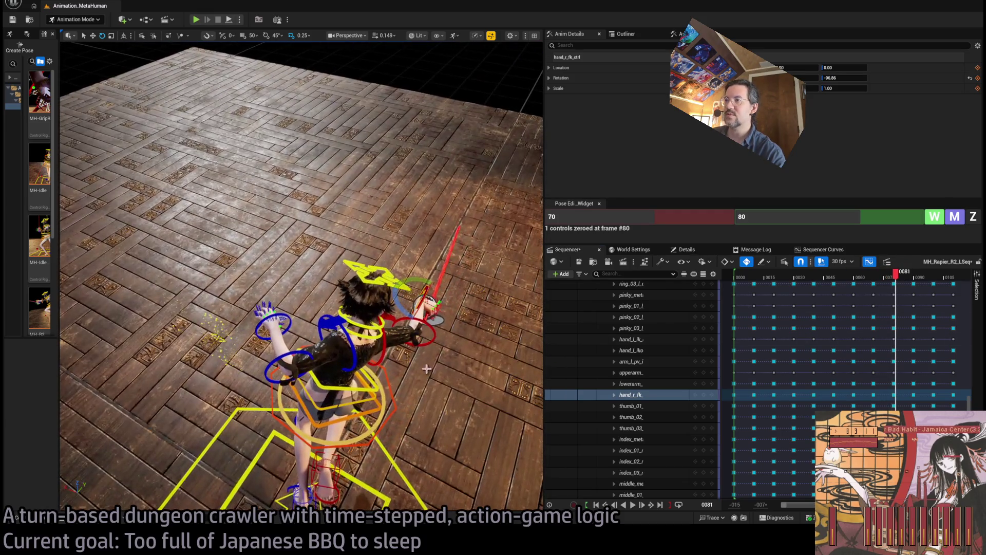
Select spine_01, spine_02 and spine_03 and rotate them to twist the torso
click(369, 355)
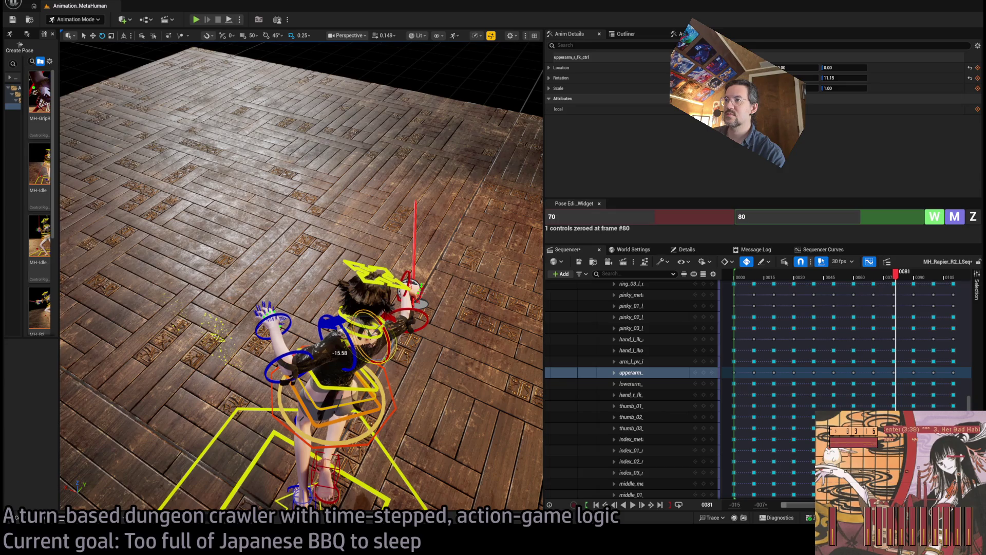
drag(379, 356, 378, 355)
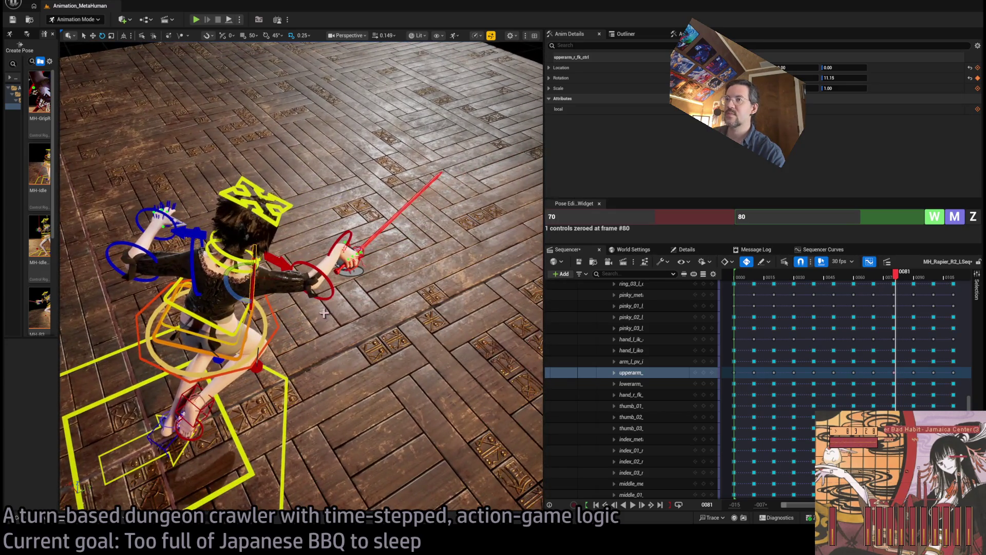
click(177, 333)
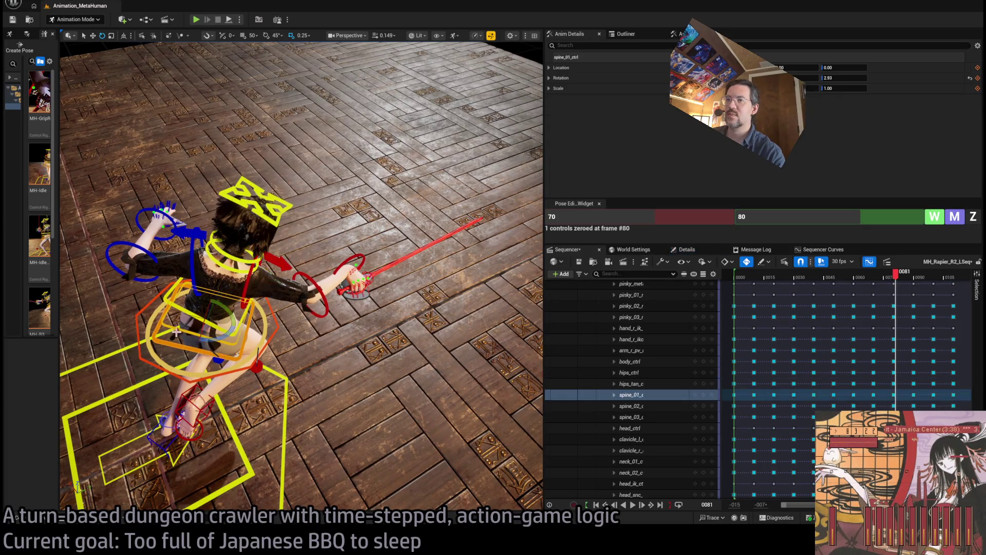
ctrl+click(179, 312)
ctrl+click(181, 315)
drag(181, 316, 168, 316)
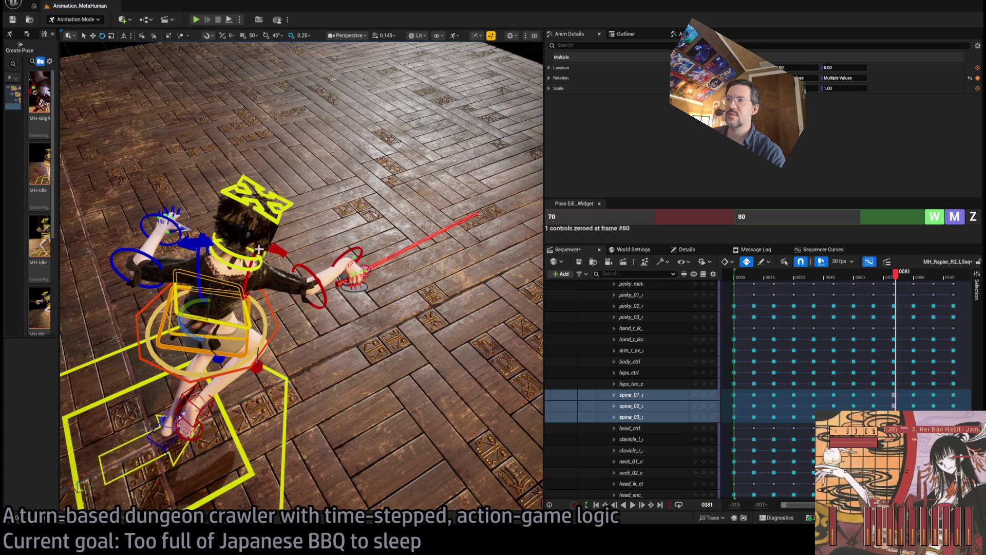
Rotate upperarm_r_fk_ctrl from a front view so the rapier swings forward
click(275, 250)
drag(275, 250, 380, 236)
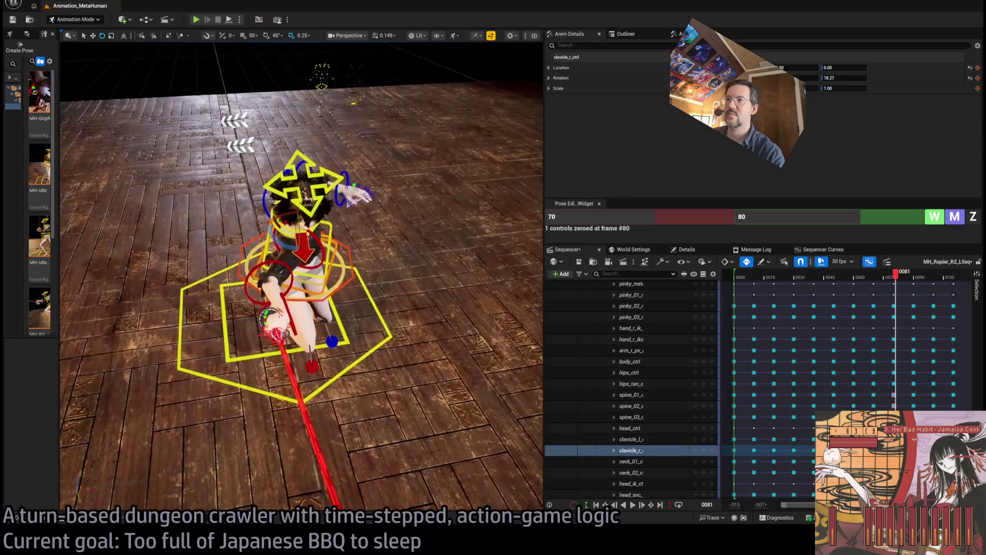
click(321, 268)
mouse_move(329, 286)
mouse_down()
mouse_move(336, 308)
mouse_move(308, 309)
mouse_up()
click(307, 275)
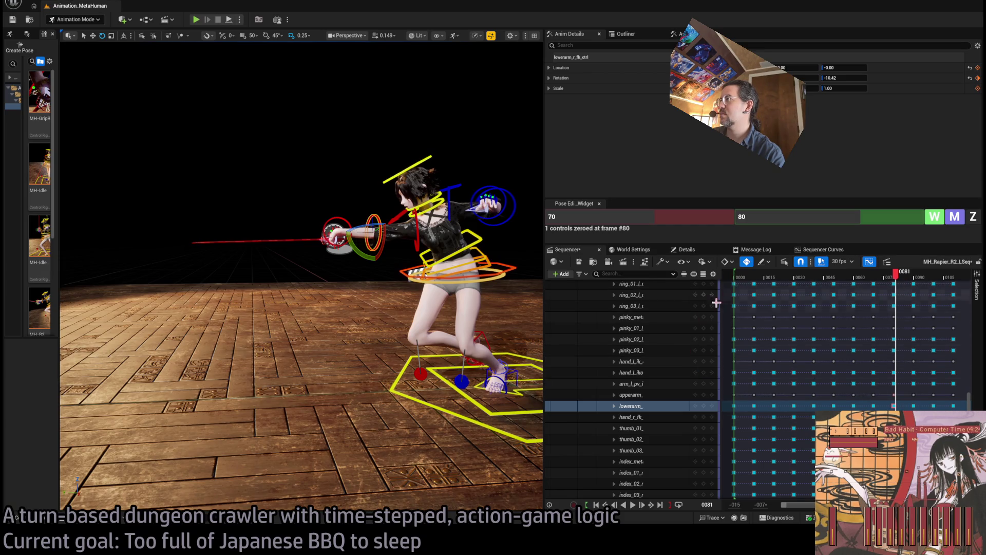
Collapse the MetaHuman_ControlRig rows, zoom the timeline to frames 60–105 and scrub to frame 80
scroll(725, 302, up, 5)
scroll(683, 334, up, 10)
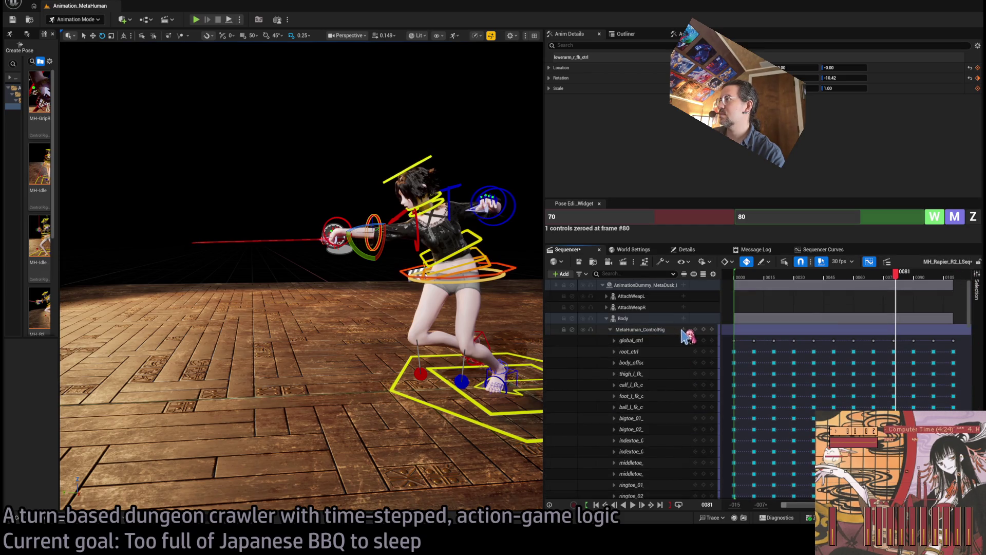
click(611, 330)
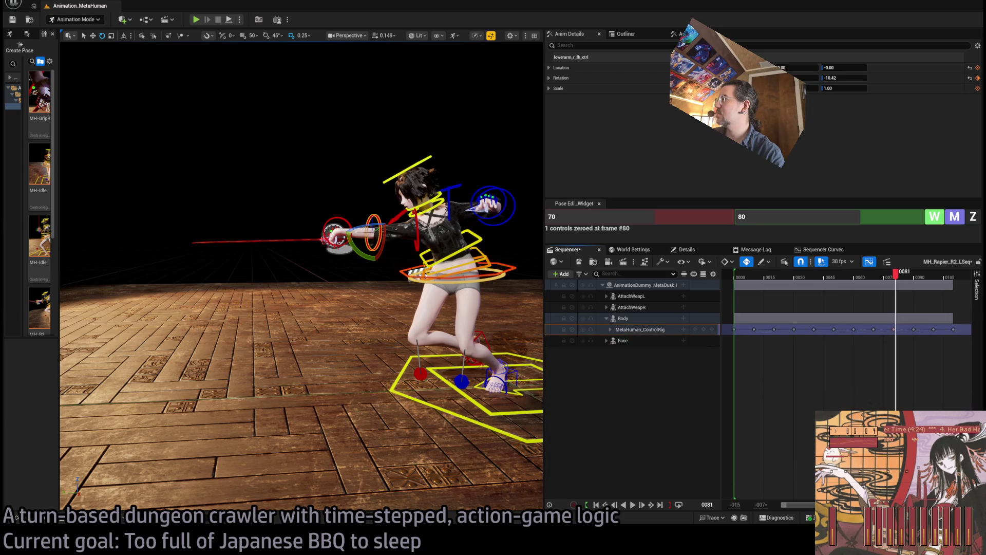
drag(795, 514, 810, 506)
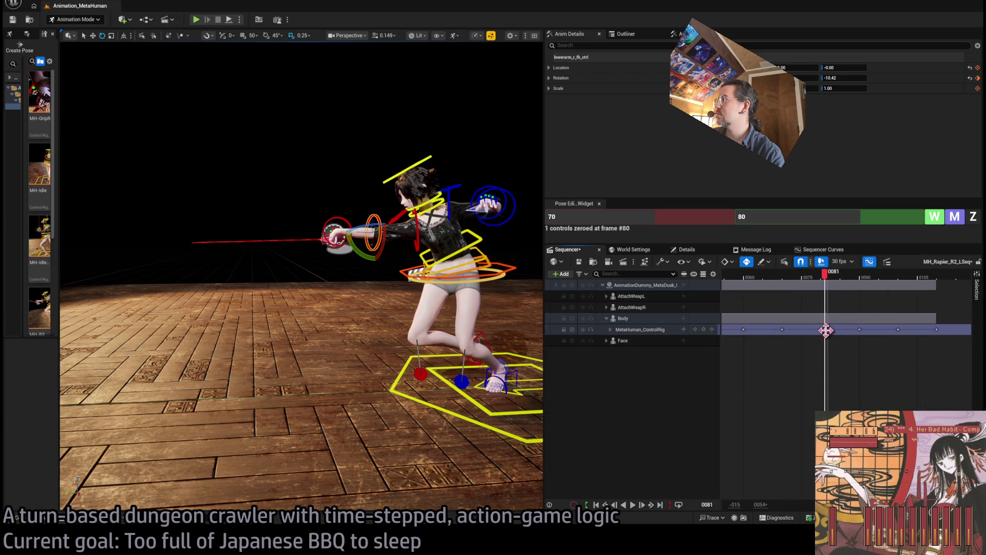
click(823, 329)
mouse_move(822, 275)
mouse_down()
mouse_move(770, 275)
mouse_move(893, 276)
mouse_move(808, 276)
mouse_move(868, 276)
mouse_move(826, 276)
mouse_up()
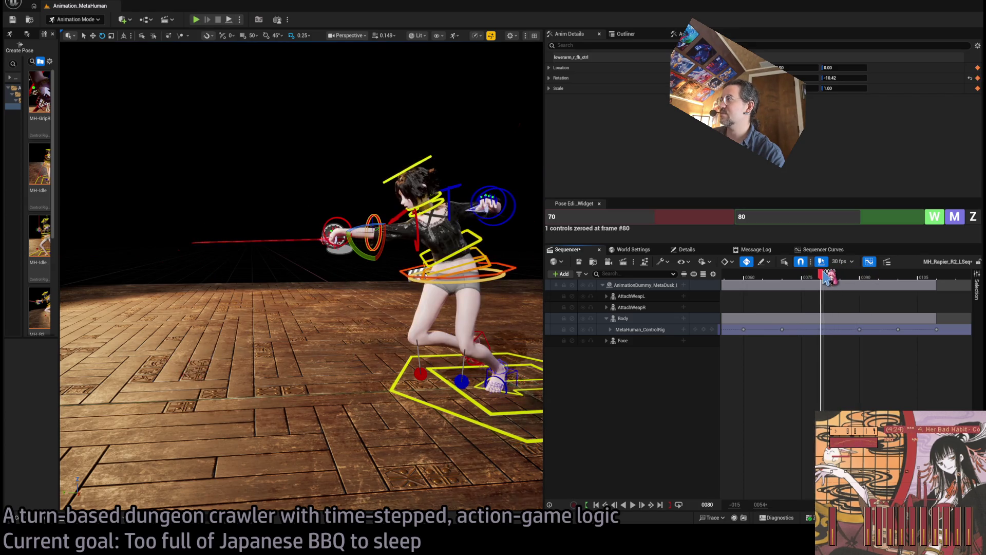
mouse_move(492, 288)
mouse_down()
mouse_move(326, 79)
mouse_move(287, 231)
mouse_move(252, 262)
mouse_move(252, 239)
mouse_move(282, 283)
mouse_up()
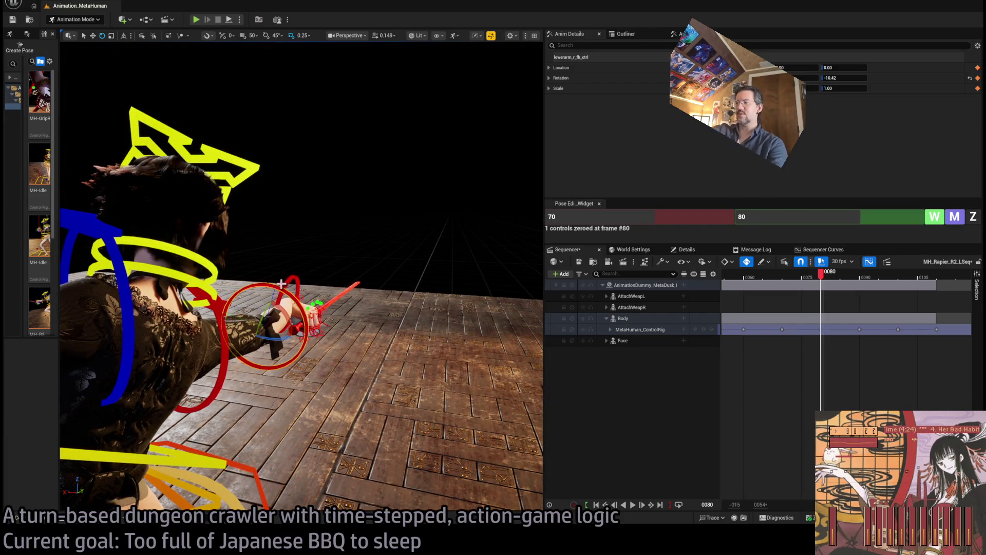
Rotate upperarm_r_fk_ctrl down slightly at frame 80, then select hand_r_fk_ctrl and check from the side
click(282, 315)
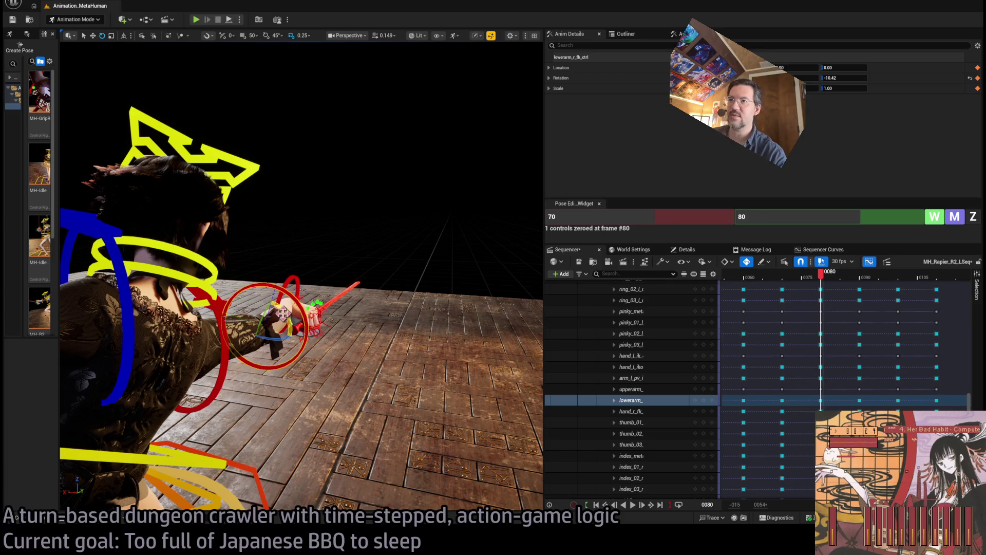
drag(292, 290, 221, 296)
click(106, 308)
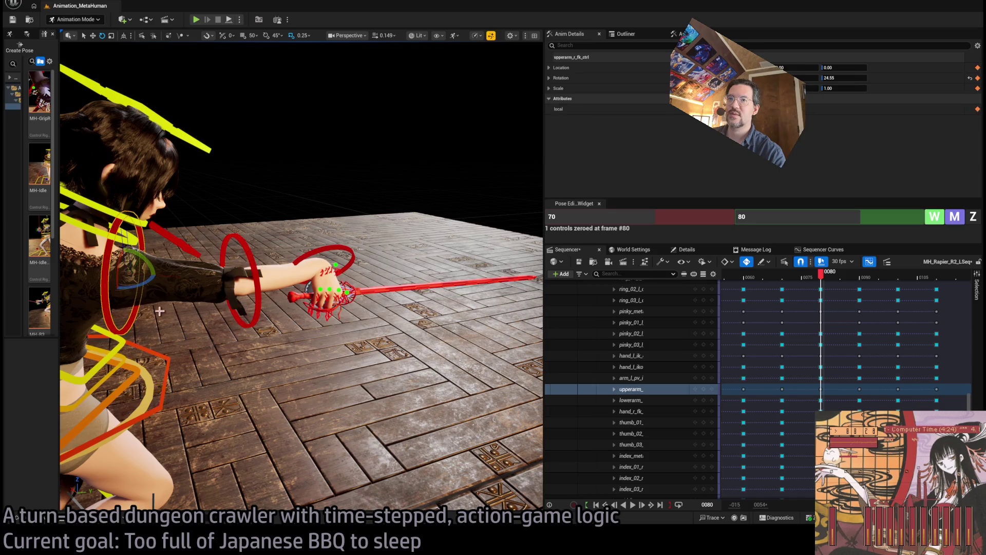
drag(152, 264, 97, 269)
click(322, 285)
mouse_move(322, 284)
mouse_down()
mouse_move(339, 337)
mouse_move(283, 347)
mouse_move(301, 433)
mouse_up()
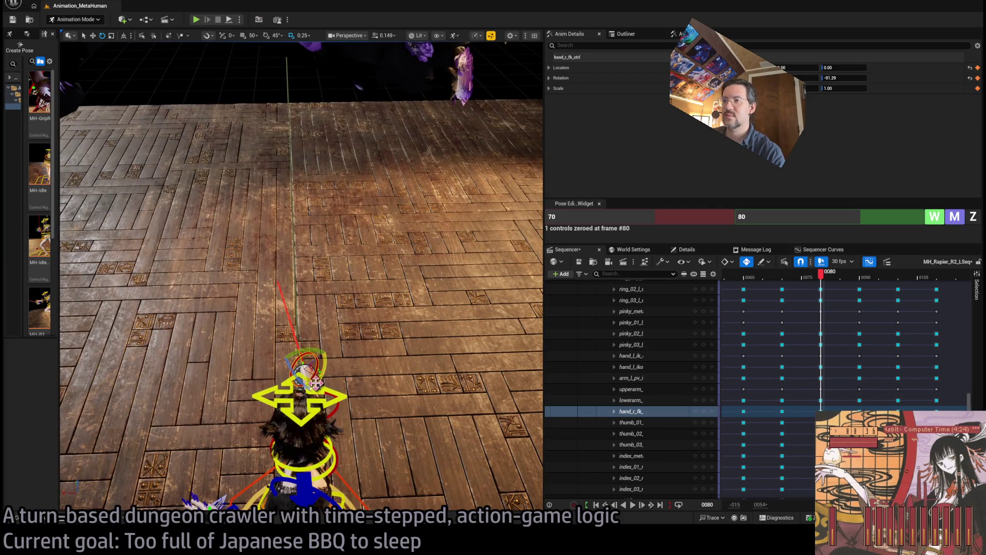
mouse_move(298, 361)
mouse_down()
mouse_move(335, 363)
mouse_move(280, 363)
mouse_up()
Scrub frames 78 to 81 to compare the lunge poses around frame 80
mouse_move(821, 278)
mouse_down()
mouse_move(804, 280)
mouse_move(822, 291)
mouse_move(873, 288)
mouse_move(823, 289)
mouse_up()
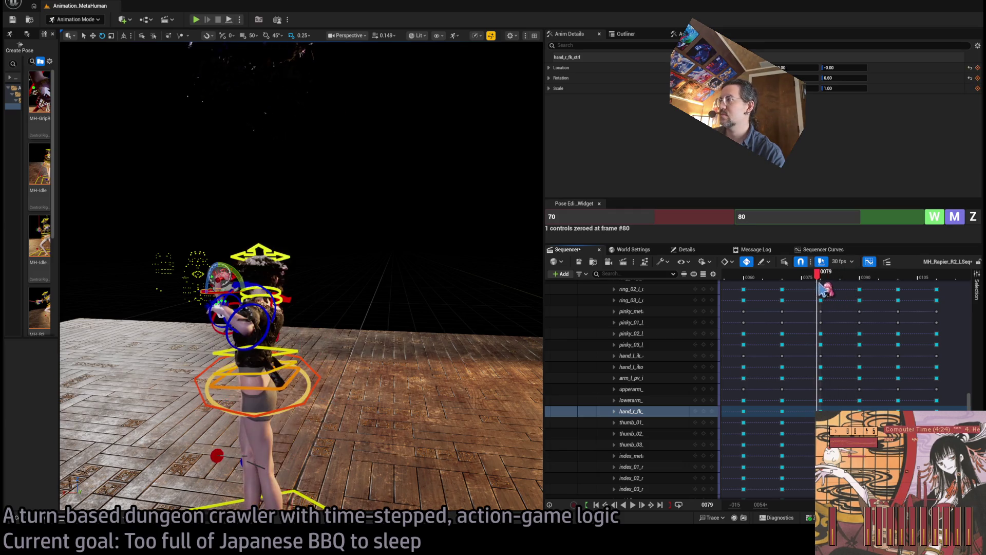
click(824, 277)
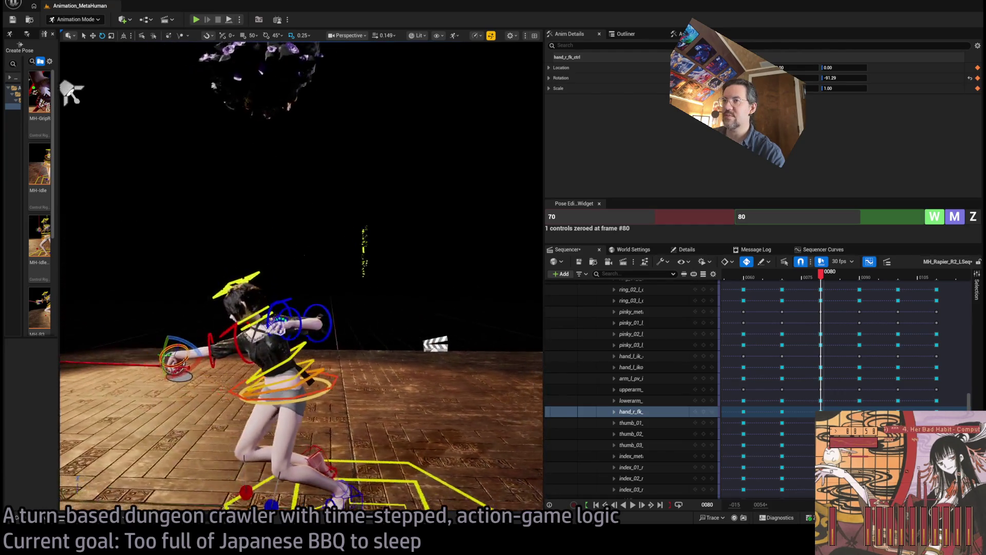
click(816, 280)
mouse_move(822, 280)
mouse_down()
mouse_move(880, 280)
mouse_move(820, 280)
mouse_move(831, 290)
mouse_move(819, 290)
mouse_move(868, 291)
mouse_move(819, 295)
mouse_move(828, 283)
mouse_move(816, 282)
mouse_move(838, 289)
mouse_move(817, 282)
mouse_move(870, 270)
mouse_move(852, 271)
mouse_up()
drag(130, 108, 129, 108)
mouse_move(853, 273)
mouse_down()
mouse_move(781, 283)
mouse_move(866, 271)
mouse_up()
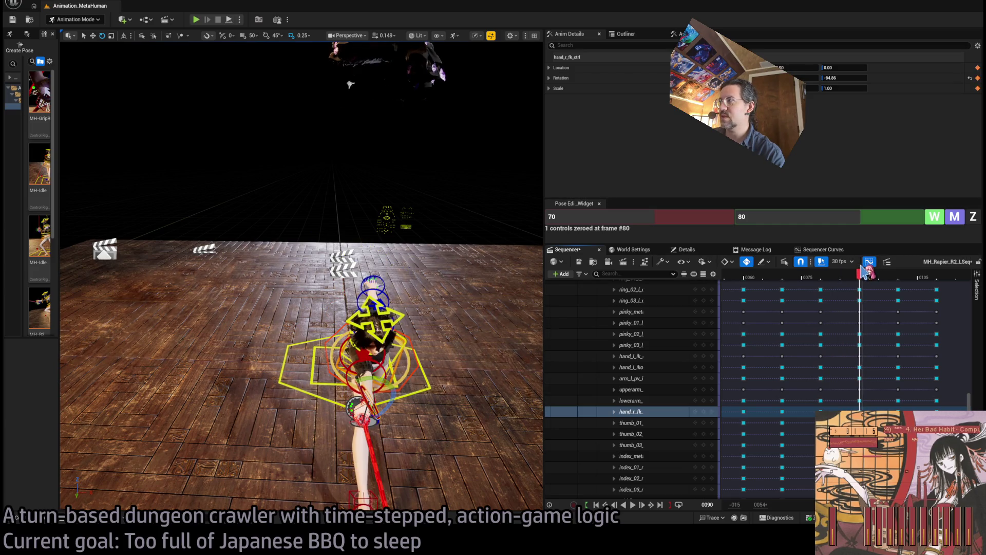
drag(434, 288, 434, 288)
drag(334, 263, 334, 263)
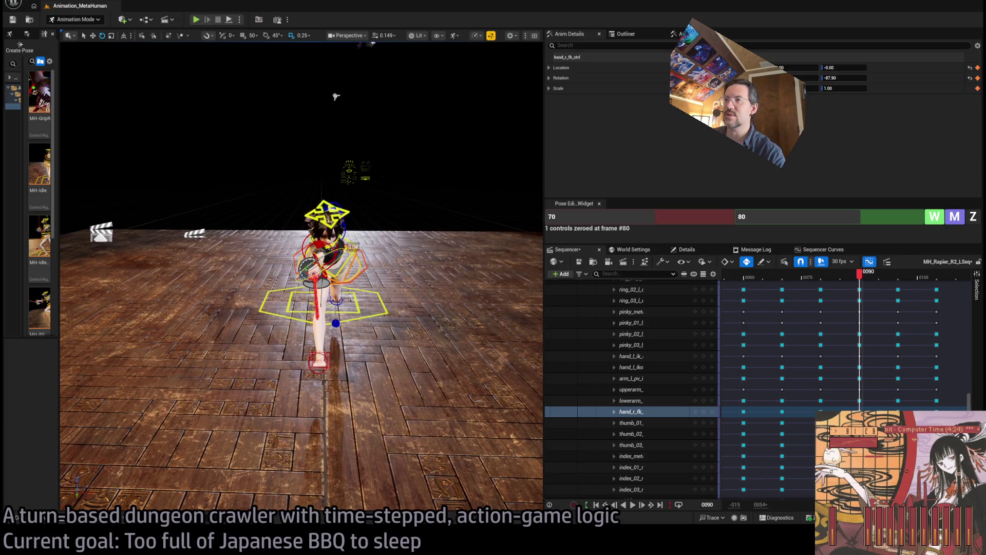
drag(336, 96, 336, 97)
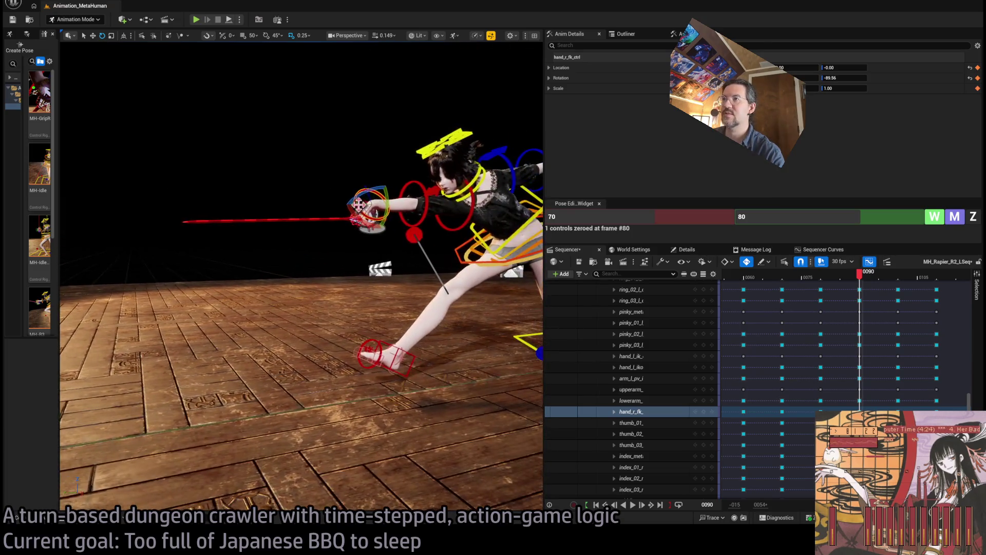
drag(354, 211, 354, 210)
click(853, 275)
drag(855, 278, 907, 279)
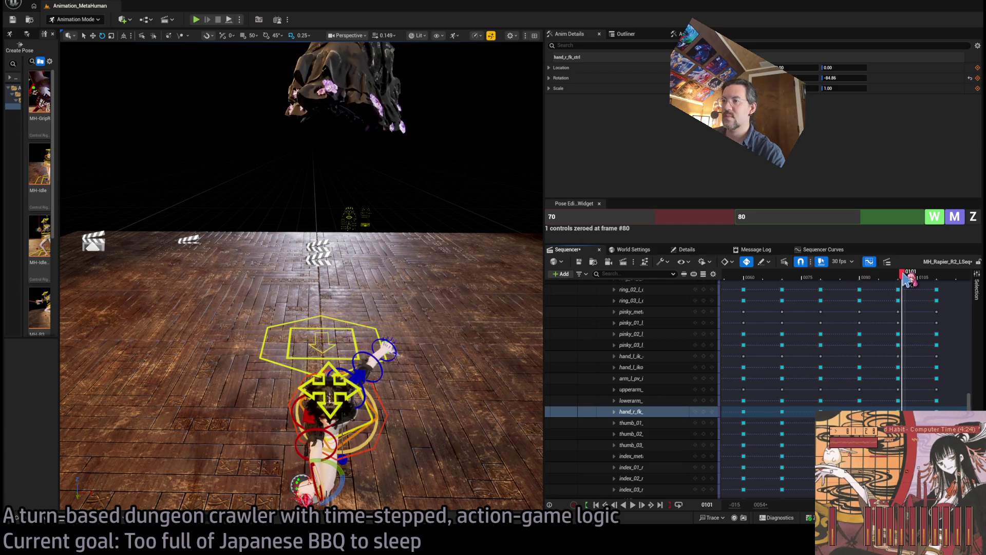
drag(354, 210, 354, 211)
drag(378, 307, 378, 307)
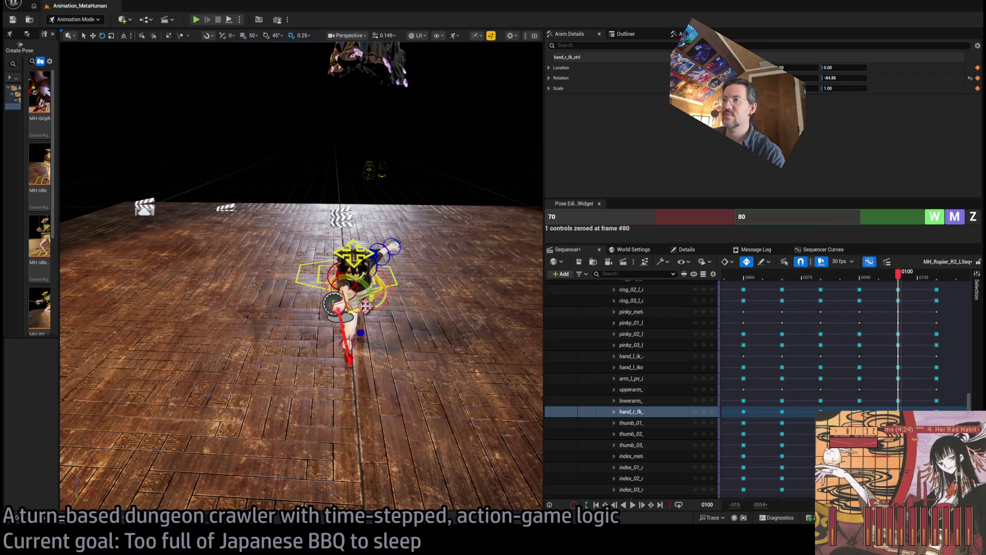
mouse_move(898, 278)
mouse_down()
mouse_move(791, 283)
mouse_move(962, 288)
mouse_move(892, 289)
mouse_move(944, 291)
mouse_up()
drag(319, 267, 391, 260)
mouse_move(456, 273)
mouse_down()
mouse_move(411, 273)
mouse_move(456, 272)
mouse_up()
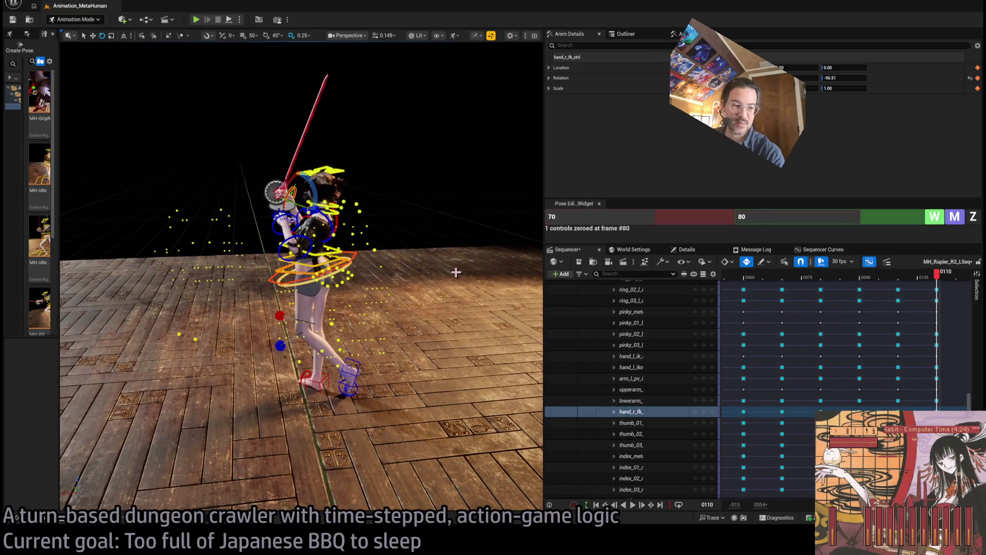
drag(938, 278, 841, 277)
drag(308, 256, 381, 260)
mouse_move(845, 276)
mouse_down()
mouse_move(751, 276)
mouse_move(712, 287)
mouse_up()
key(alt+Tab)
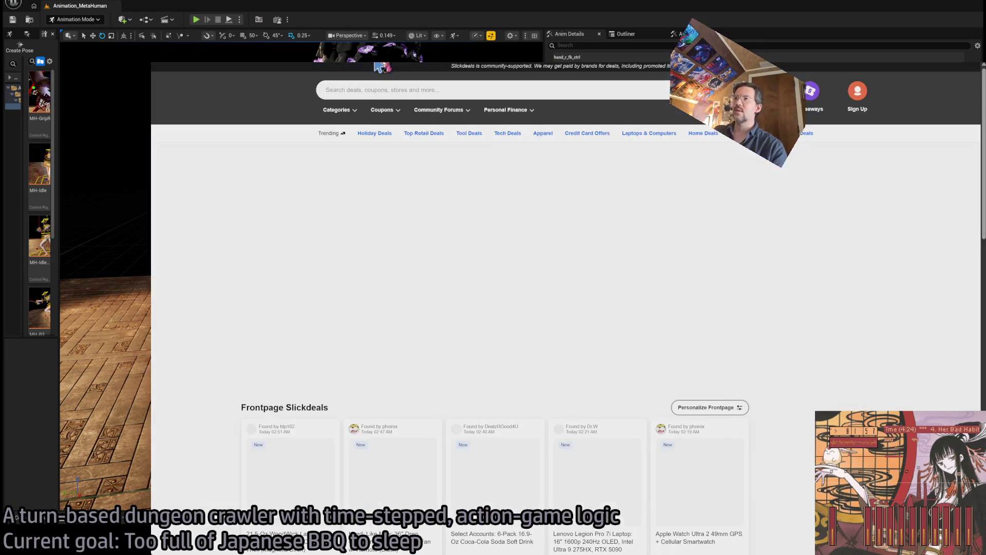
Scroll slickdeals.net down to the Frontpage Slickdeals grid
scroll(210, 357, down, 8)
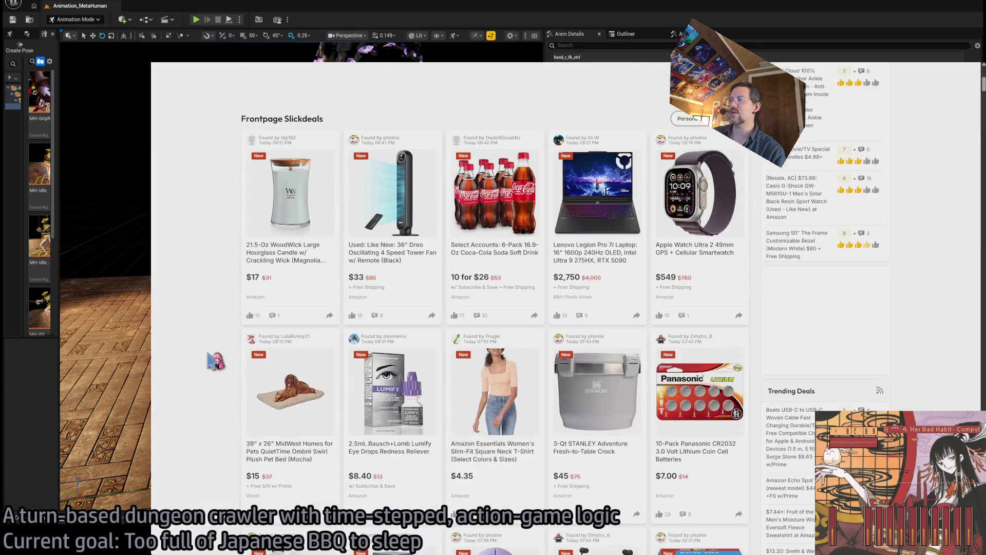
scroll(205, 351, down, 3)
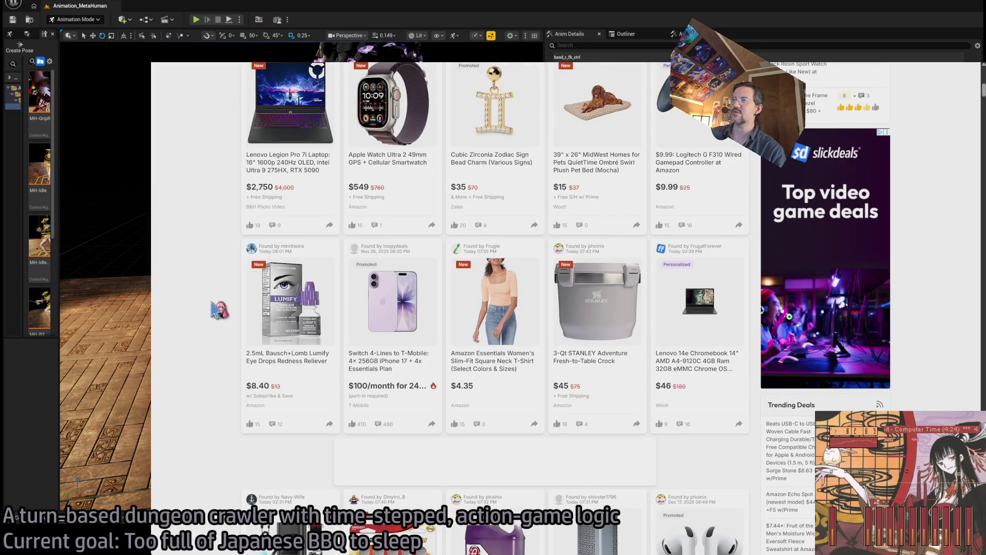
scroll(184, 355, down, 2)
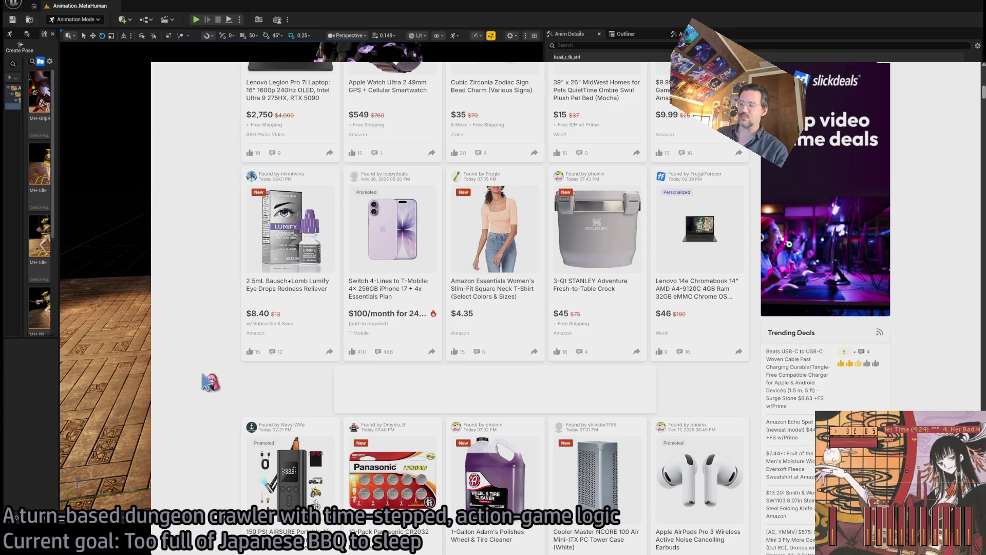
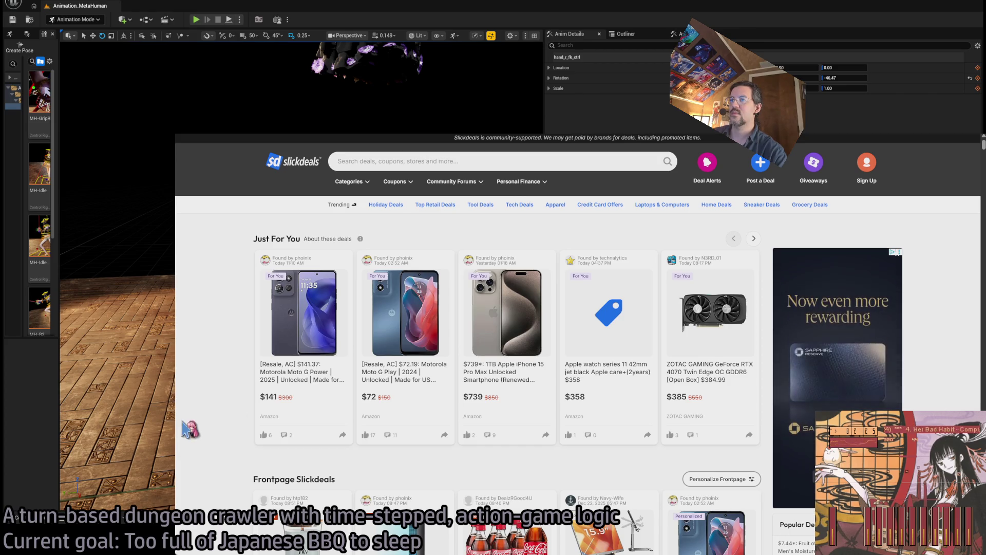
Search Slickdeals for 'iphone', browse the 638 deals, then return to the Amazon 'men in black' results
text(iphone)
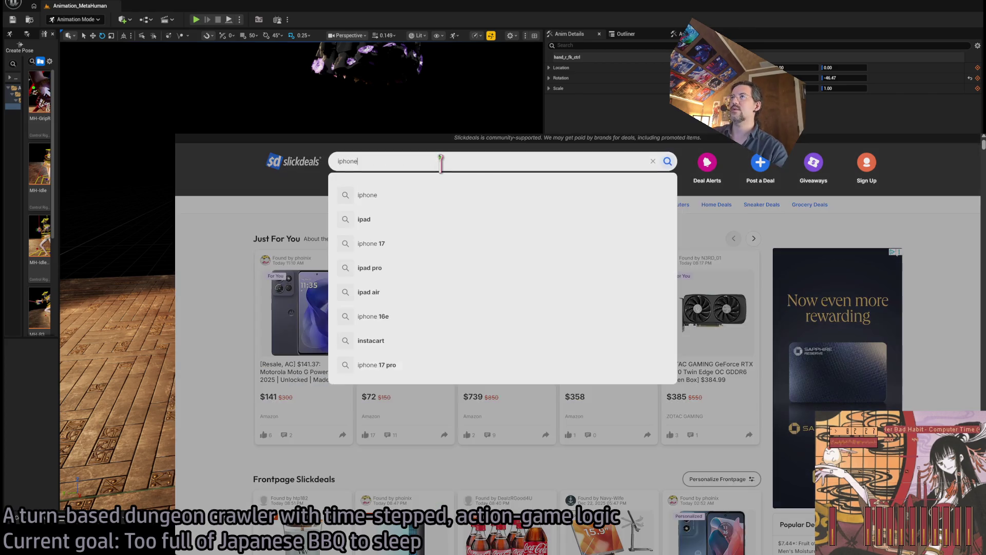
key(Return)
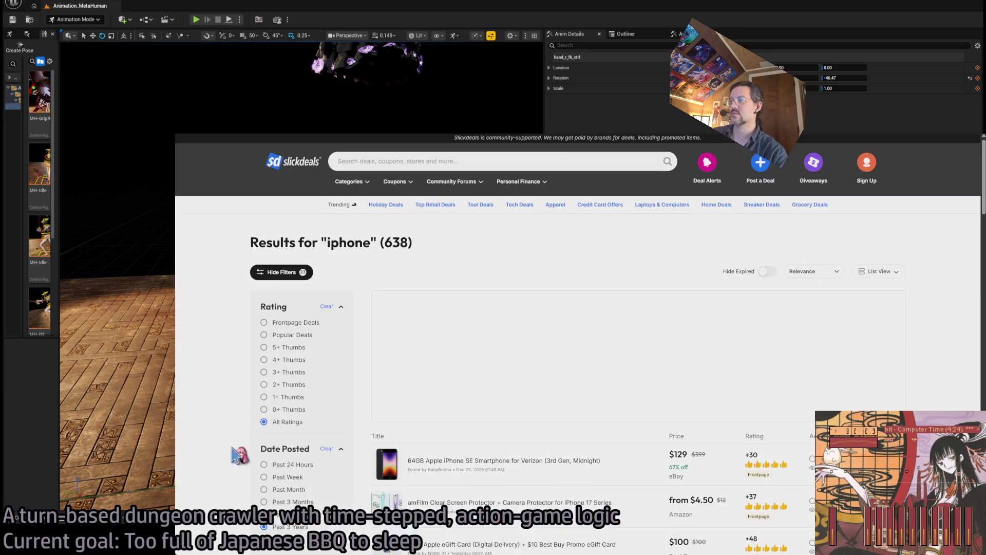
scroll(210, 379, down, 5)
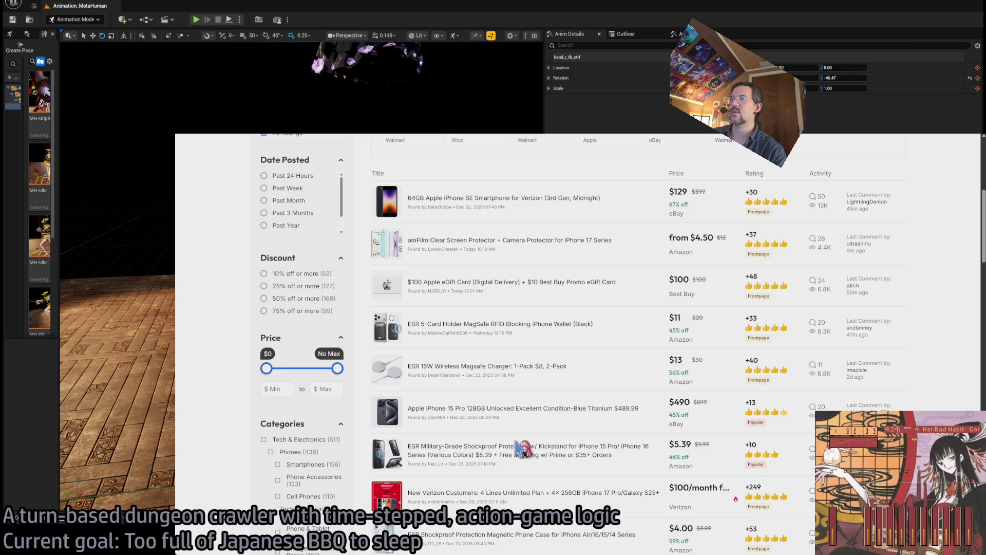
scroll(510, 351, down, 2)
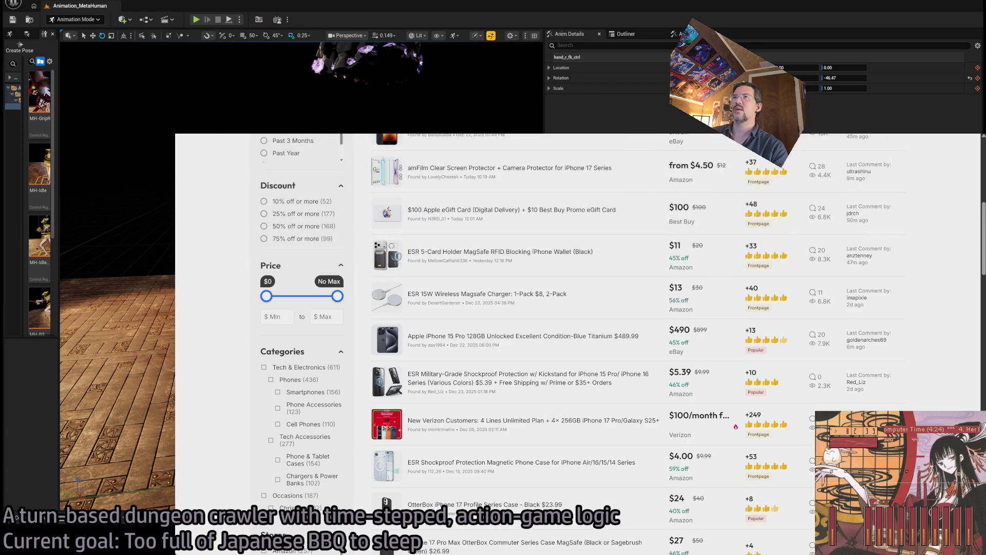
key(alt+Left)
double_click(386, 144)
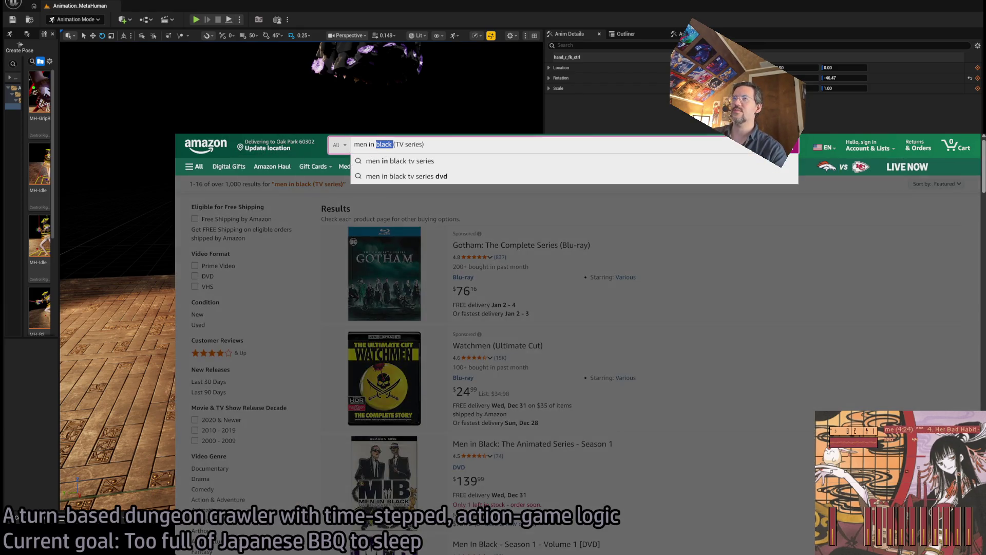
Search amazon.com for 'iphone renewed', glance over the 1,000+ results, then open a blank tab
key(ctrl+l)
text(amazon.com)
key(Return)
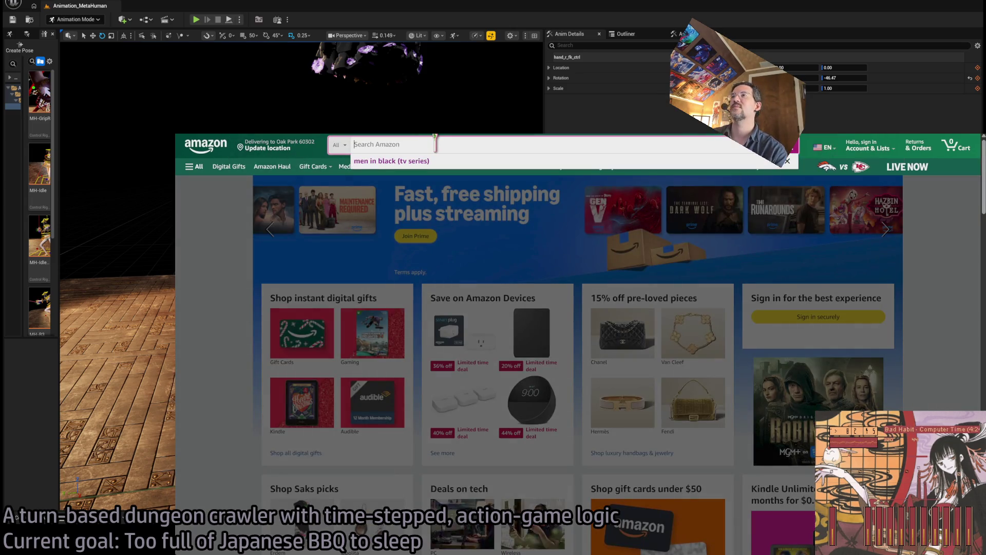
text(iphone)
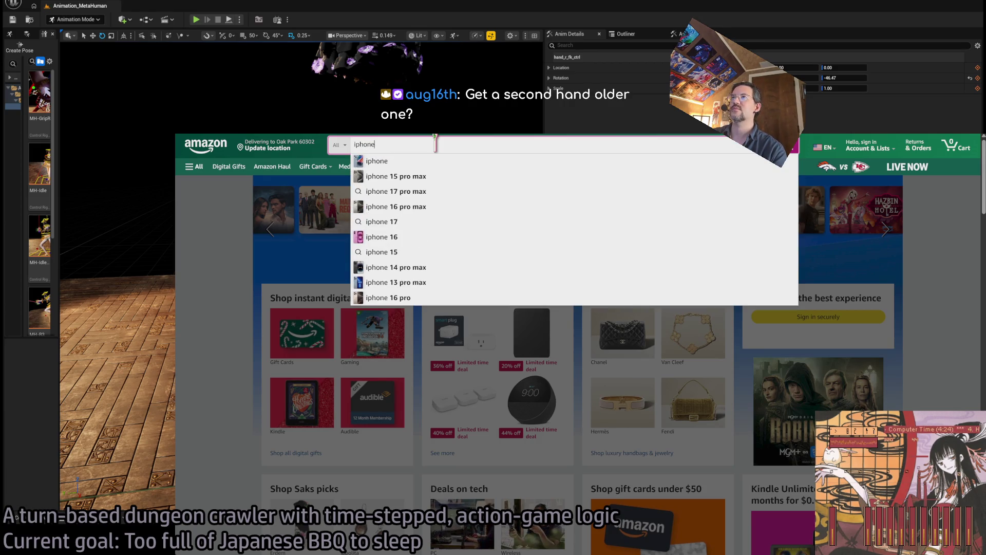
text( renewed)
key(Return)
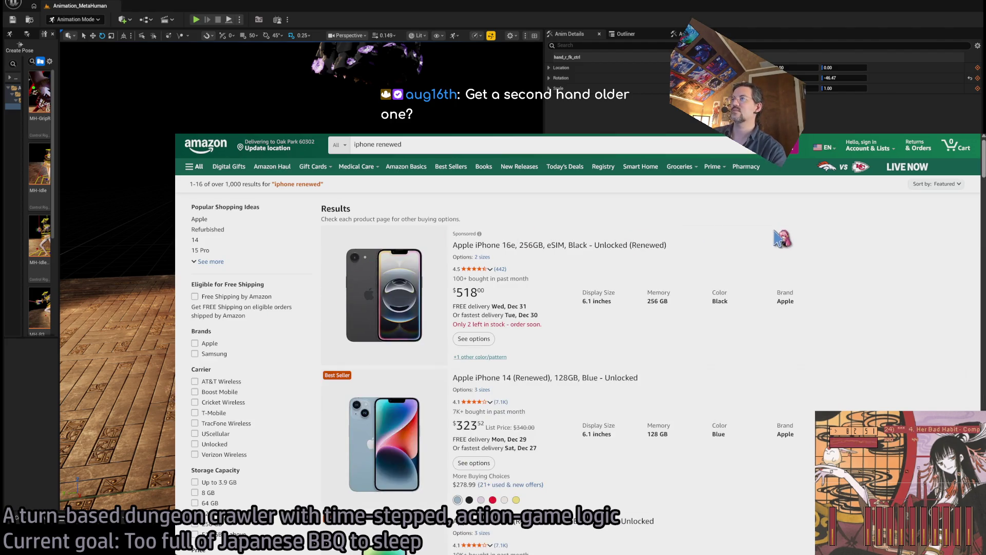
scroll(919, 282, down, 3)
scroll(907, 295, up, 3)
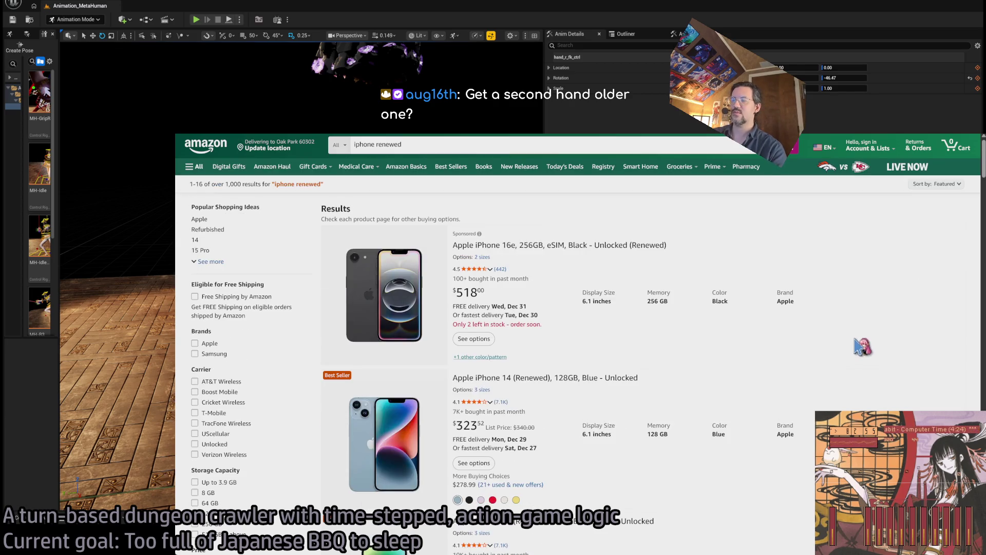
key(ctrl+t)
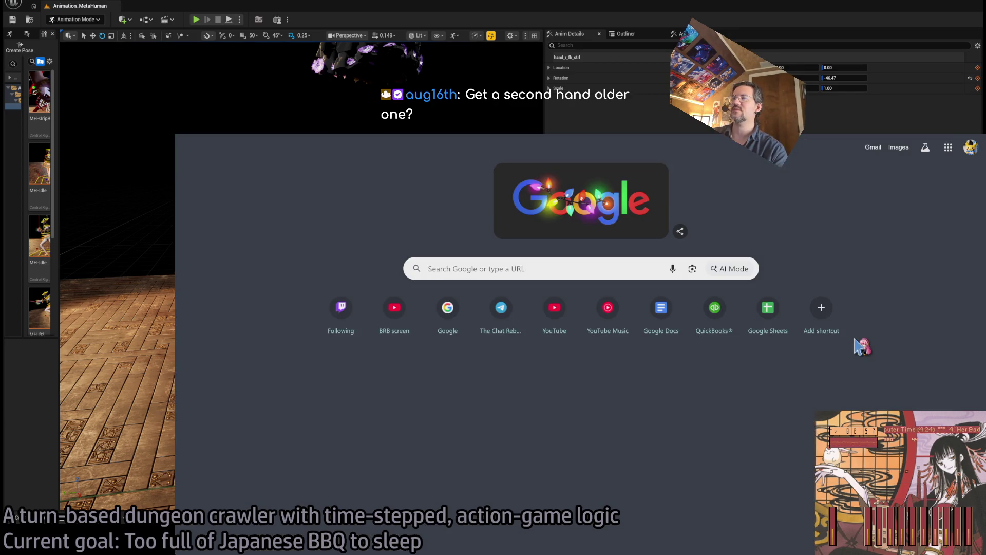
text(iphone)
key(Return)
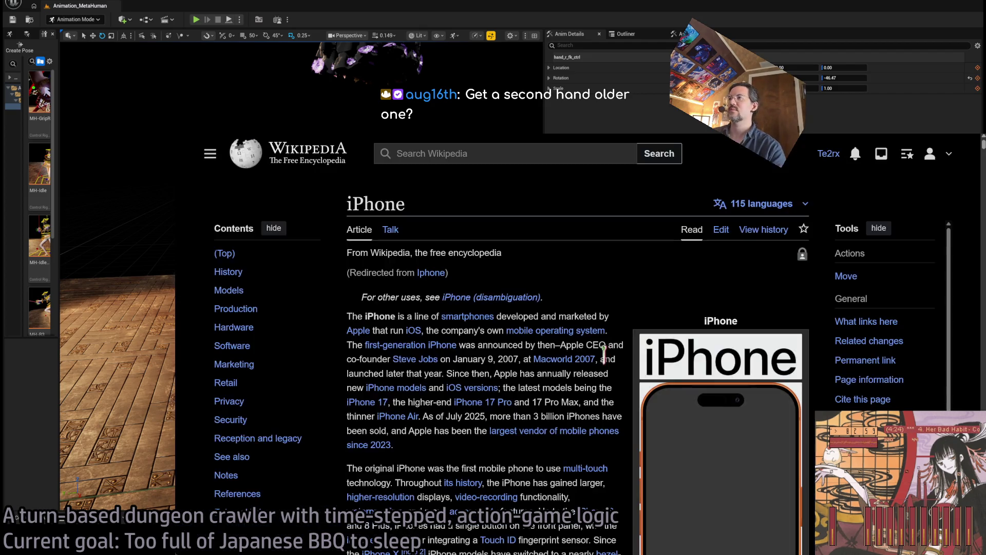
scroll(503, 379, down, 3)
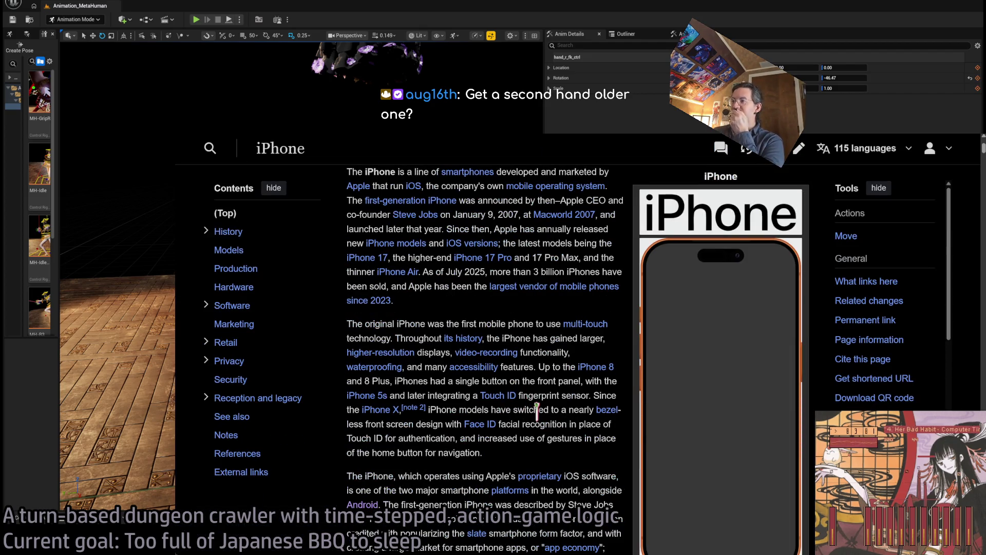
scroll(537, 410, down, 6)
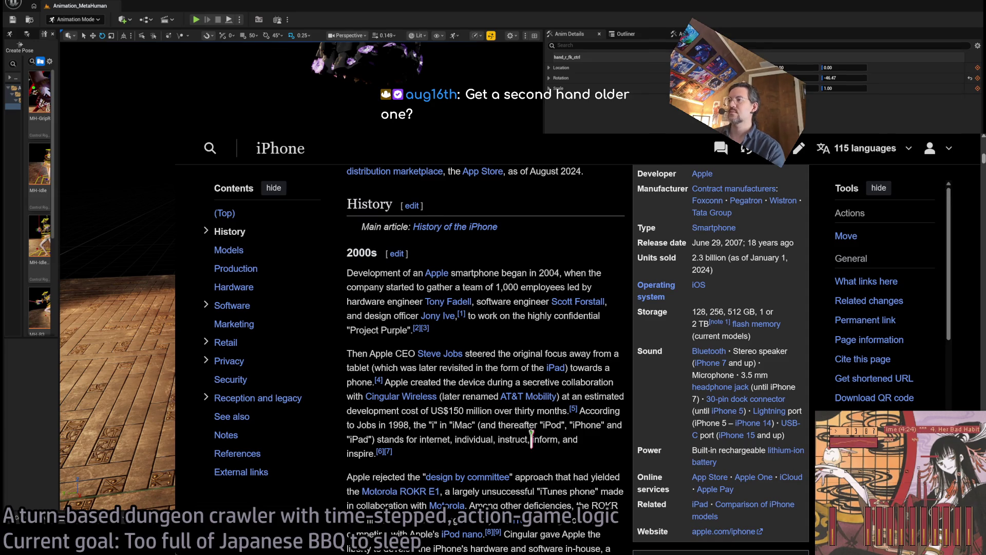
scroll(532, 439, up, 4)
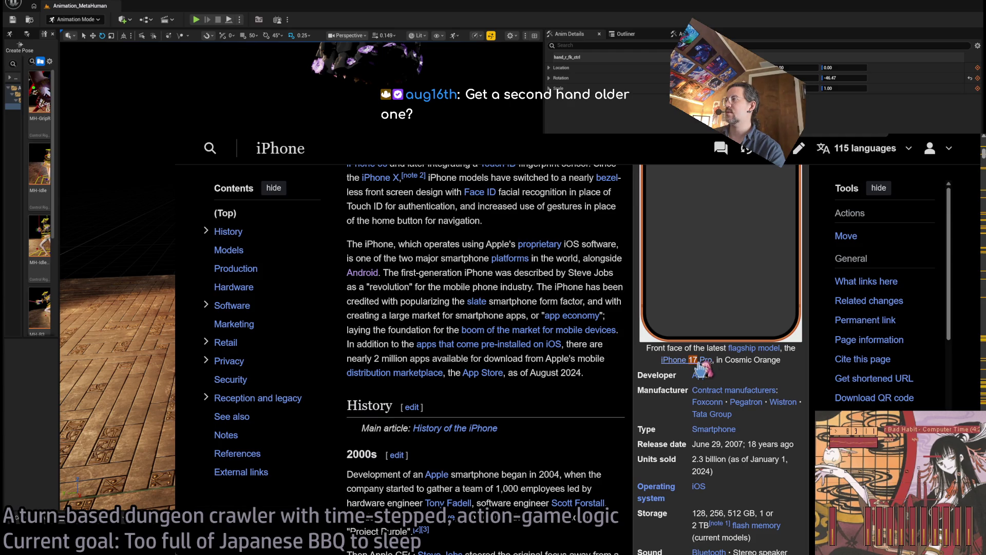
click(702, 361)
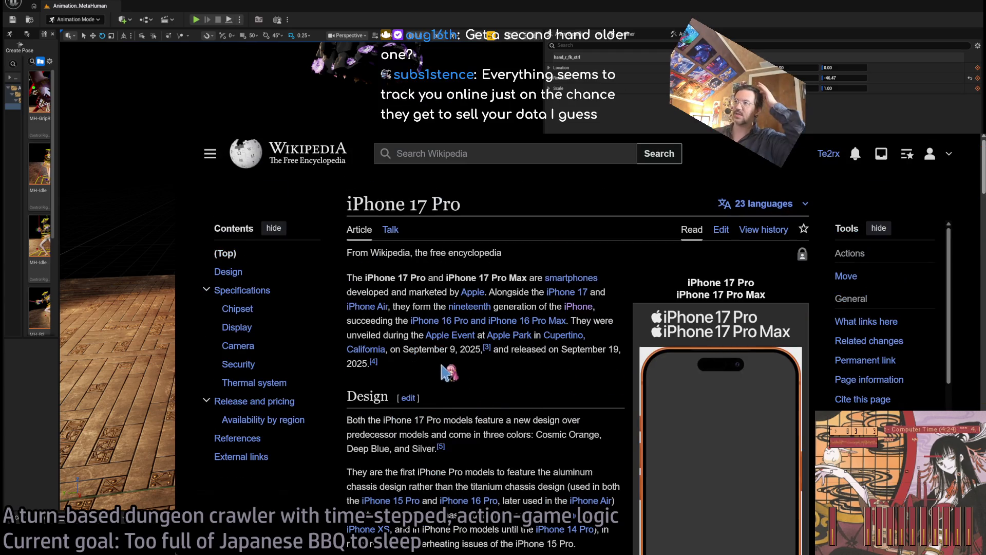
key(ctrl+Tab)
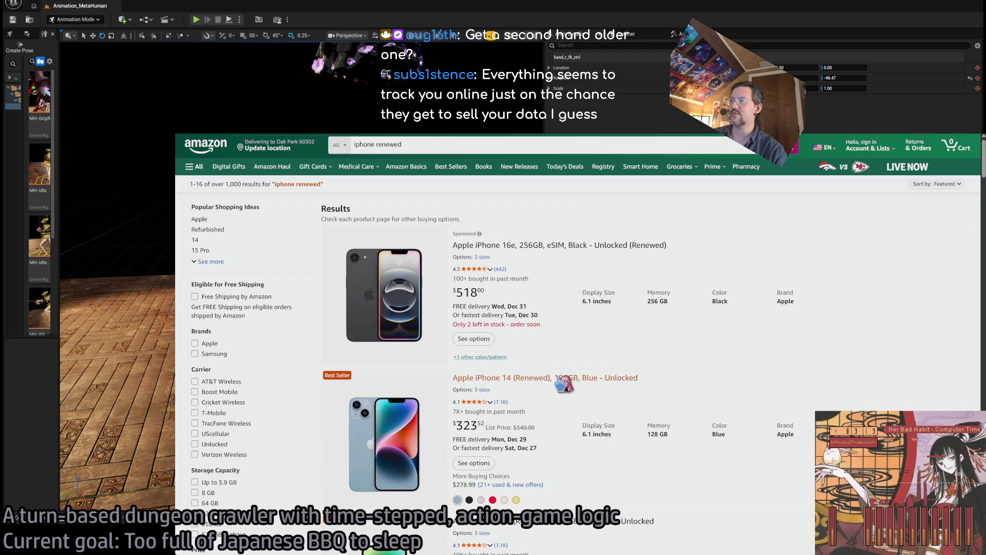
Open the renewed 128GB Blue iPhone 14 listing and highlight its $323.52 price
scroll(715, 379, down, 2)
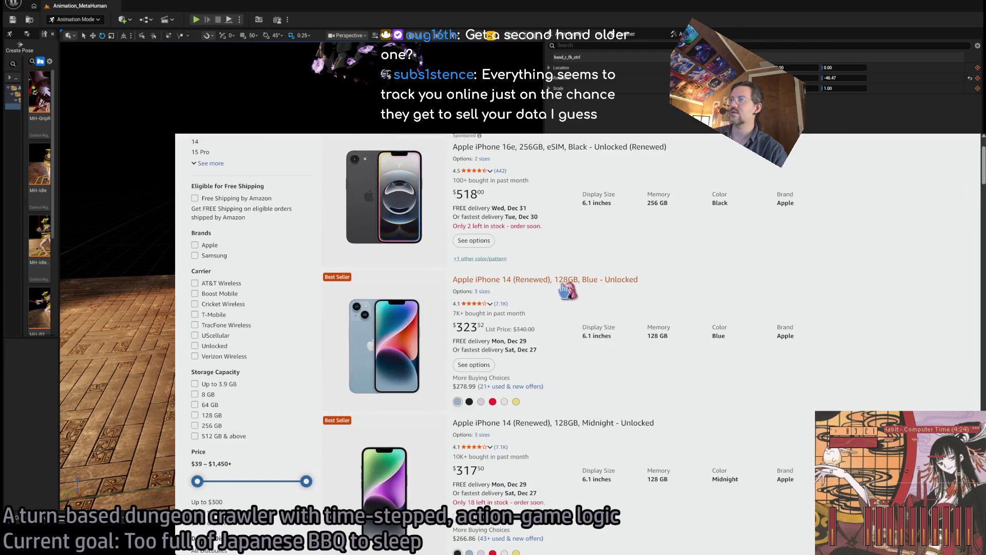
click(567, 285)
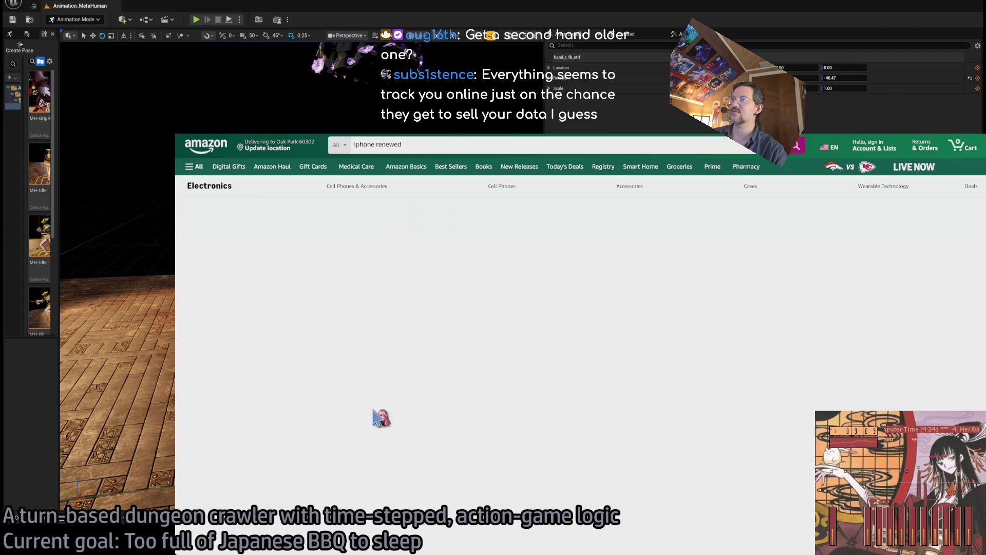
scroll(211, 402, down, 1)
scroll(211, 400, up, 1)
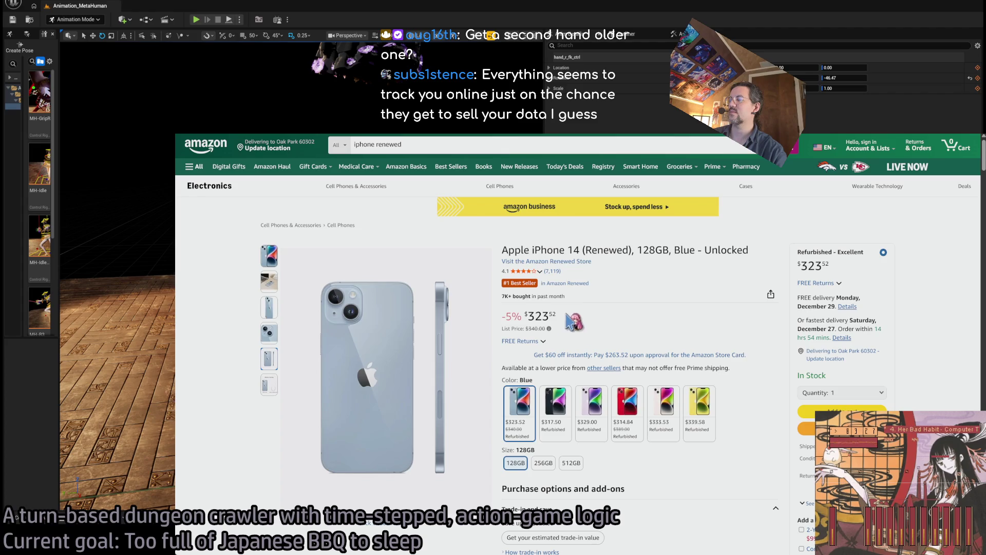
scroll(771, 315, down, 10)
scroll(770, 329, up, 10)
double_click(534, 316)
click(606, 323)
double_click(541, 314)
click(601, 316)
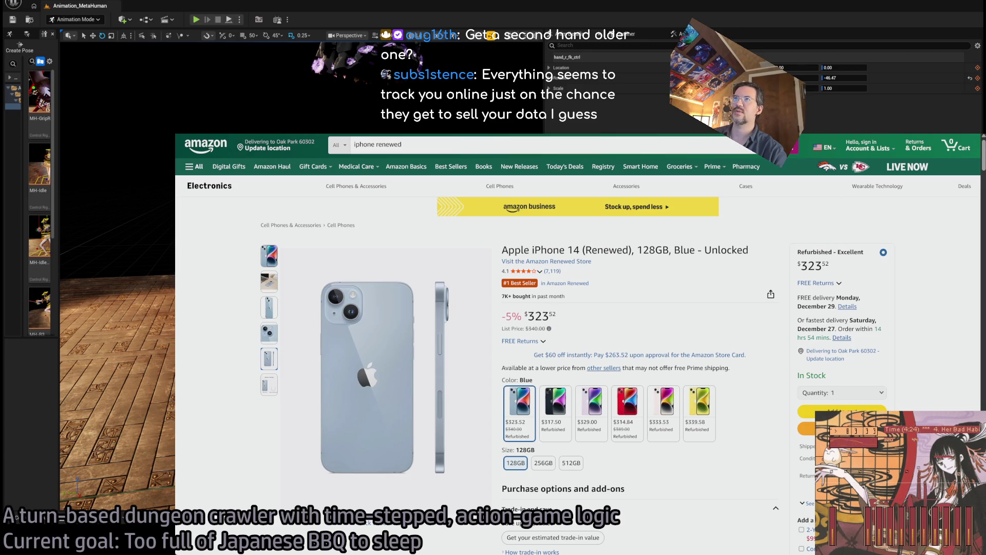
Go back to the 'iphone renewed' search results and scroll further down the list
key(alt+Left)
key(ctrl+Tab)
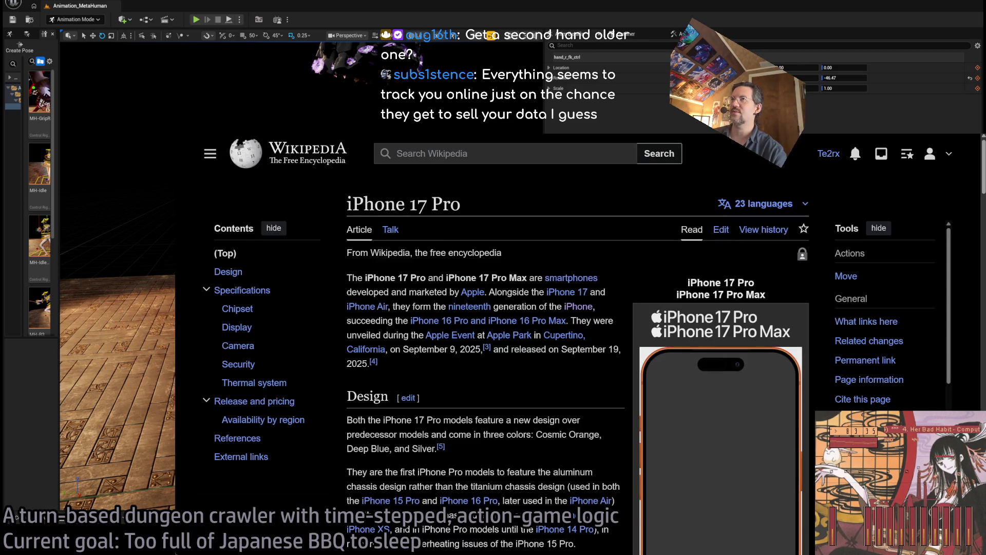
key(ctrl+shift+Tab)
scroll(874, 333, down, 6)
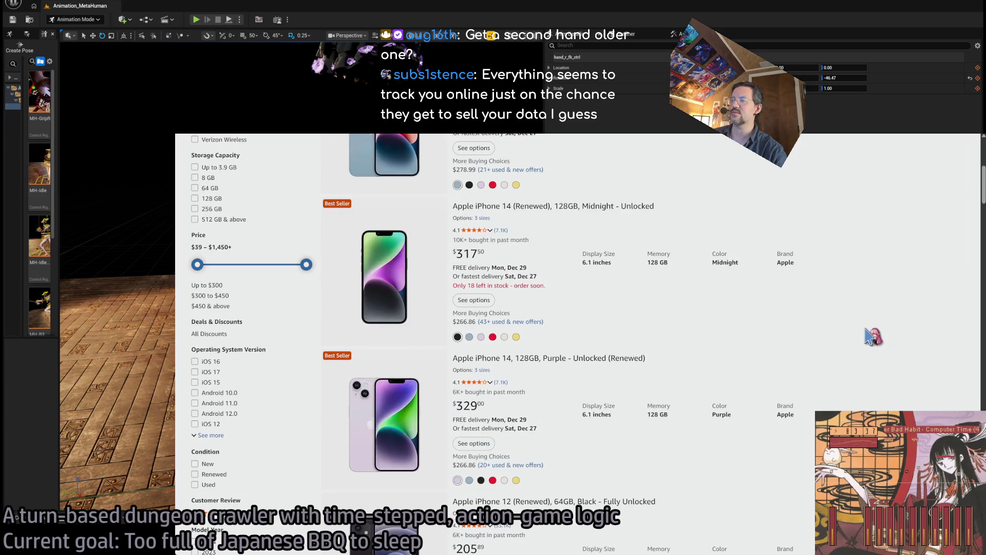
scroll(873, 333, down, 1)
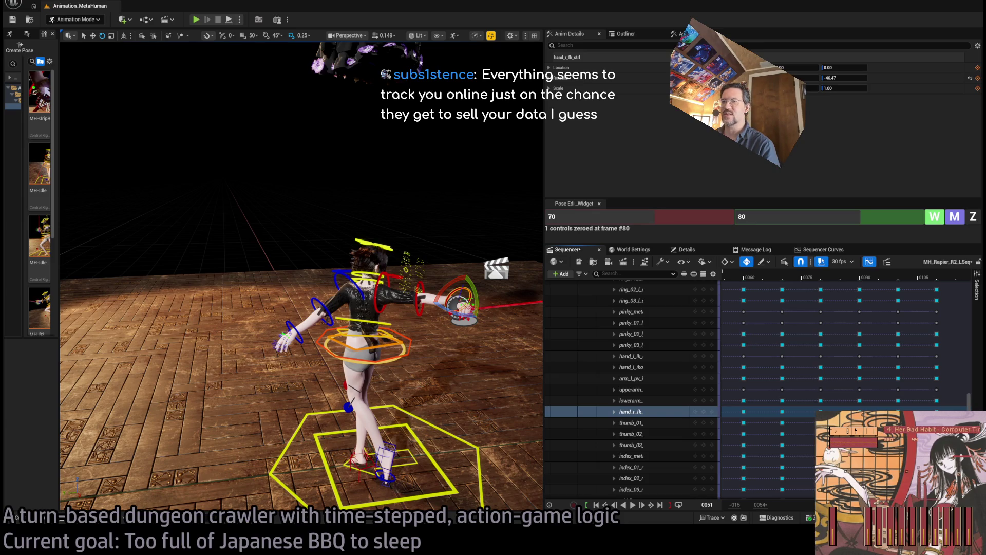
Back in Unreal, orbit the level viewport to look down on the MetaHuman from higher up
key(alt+Tab)
scroll(439, 363, up, 5)
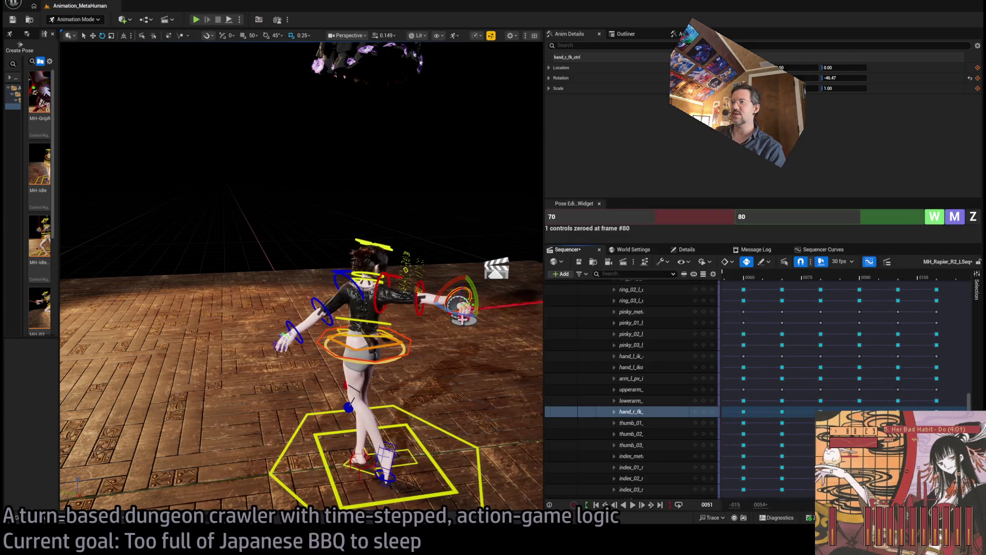
drag(462, 318, 369, 380)
scroll(751, 289, down, 2)
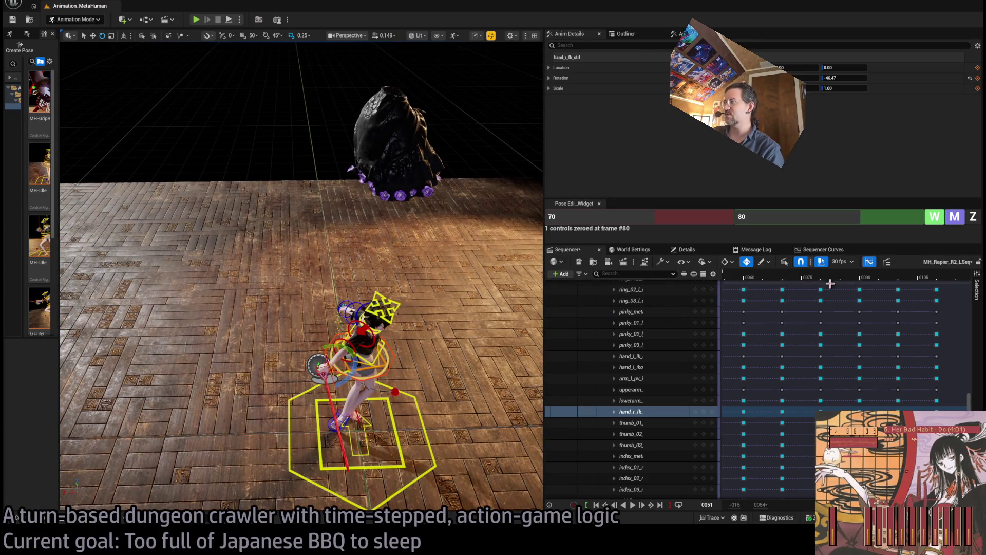
Scrub the rapier animation to frames 0047, 0065 and 0098, orbiting around the MetaHuman to check poses
scroll(807, 324, down, 2)
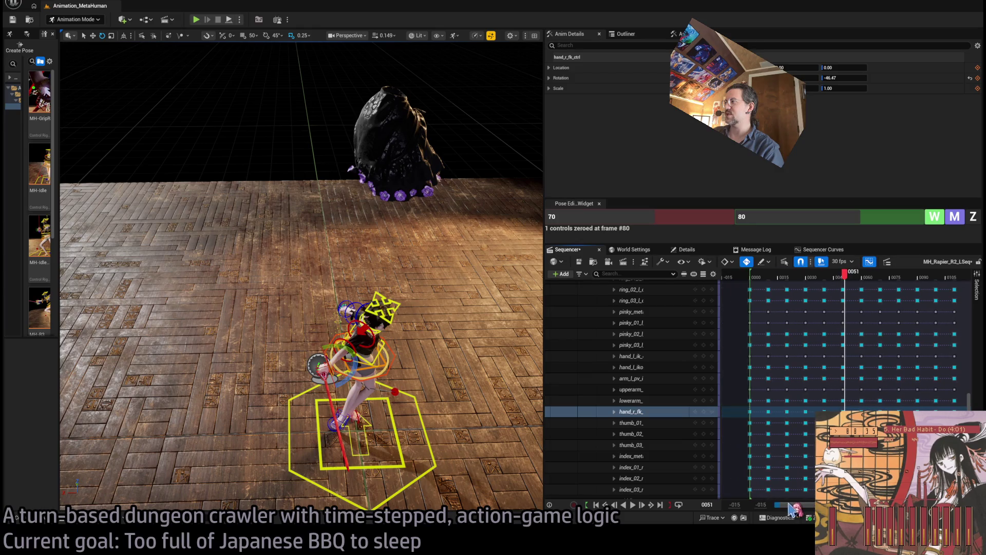
scroll(808, 324, down, 1)
mouse_move(838, 275)
mouse_down()
mouse_move(812, 277)
mouse_move(961, 280)
mouse_move(807, 284)
mouse_move(826, 273)
mouse_move(954, 259)
mouse_up()
drag(308, 257, 241, 257)
mouse_move(954, 272)
mouse_down()
mouse_move(786, 290)
mouse_move(943, 256)
mouse_move(934, 259)
mouse_up()
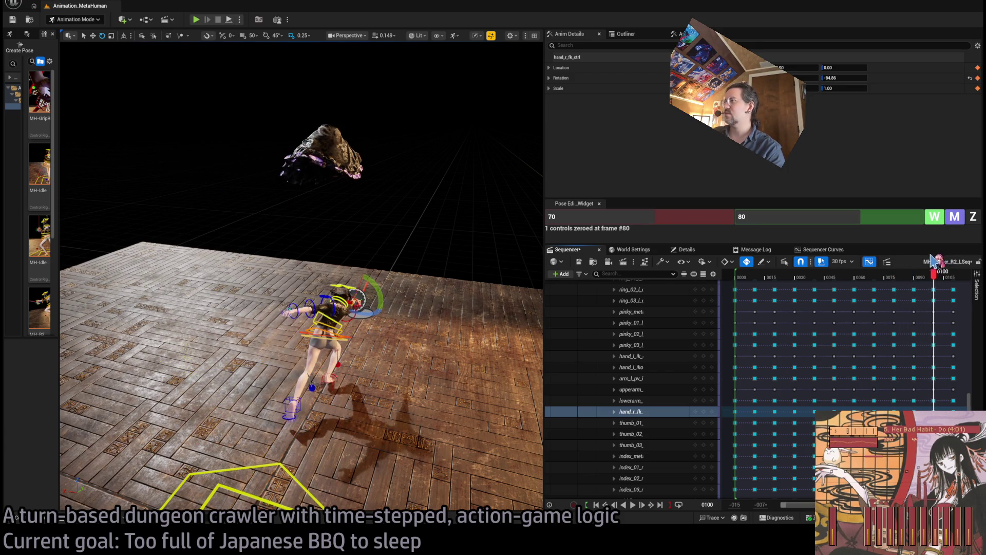
drag(442, 288, 449, 292)
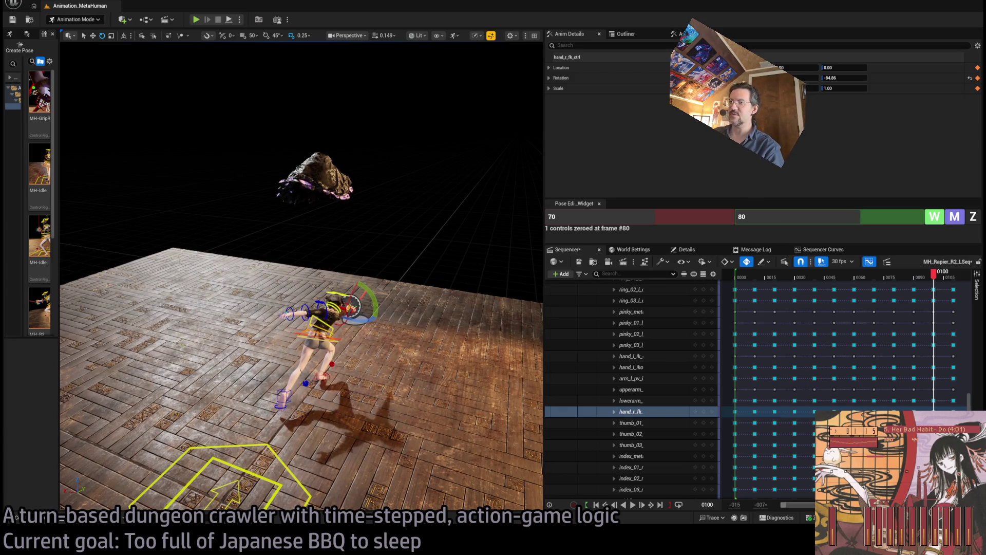
mouse_move(934, 278)
mouse_down()
mouse_move(771, 303)
mouse_move(956, 273)
mouse_move(925, 287)
mouse_move(709, 310)
mouse_move(940, 285)
mouse_move(736, 284)
mouse_up()
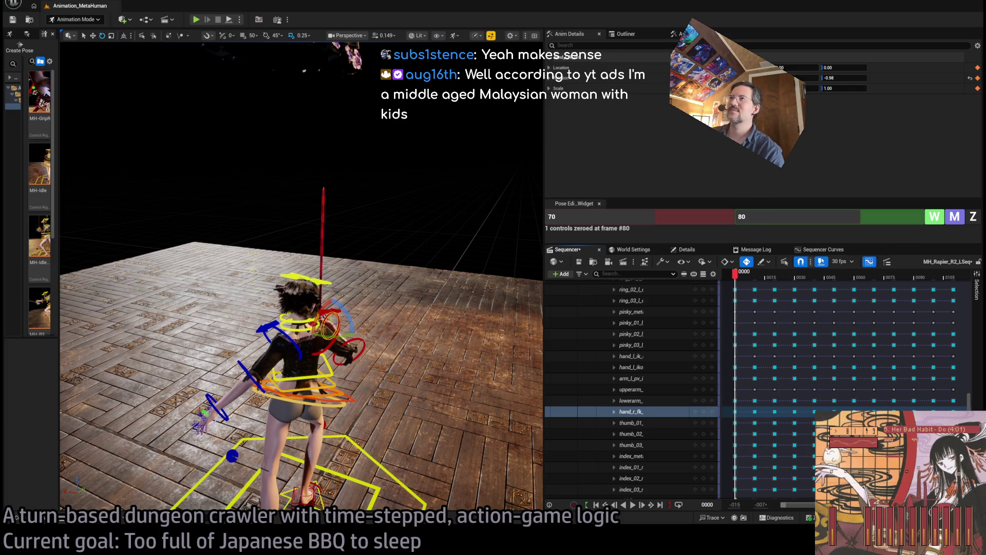
key(alt+Tab)
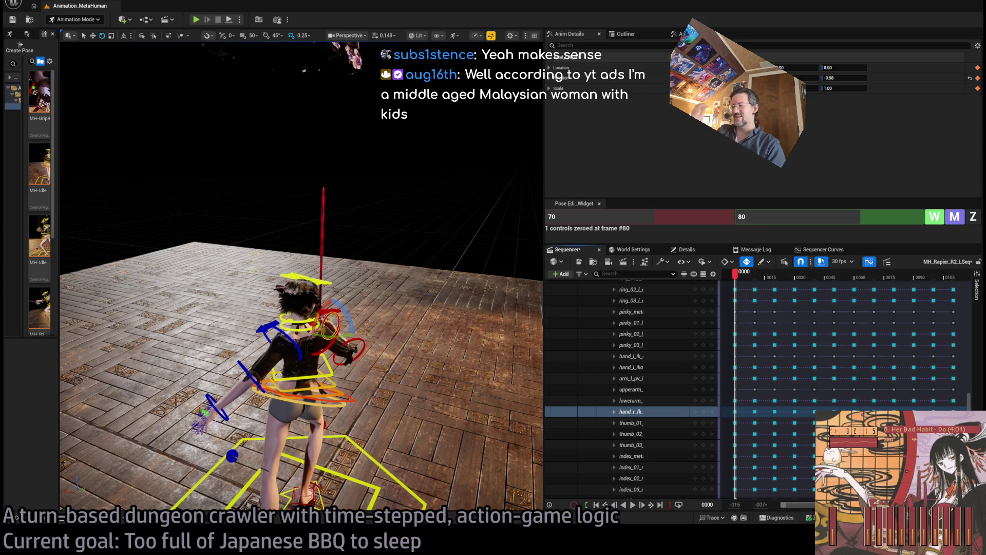
drag(736, 273, 955, 291)
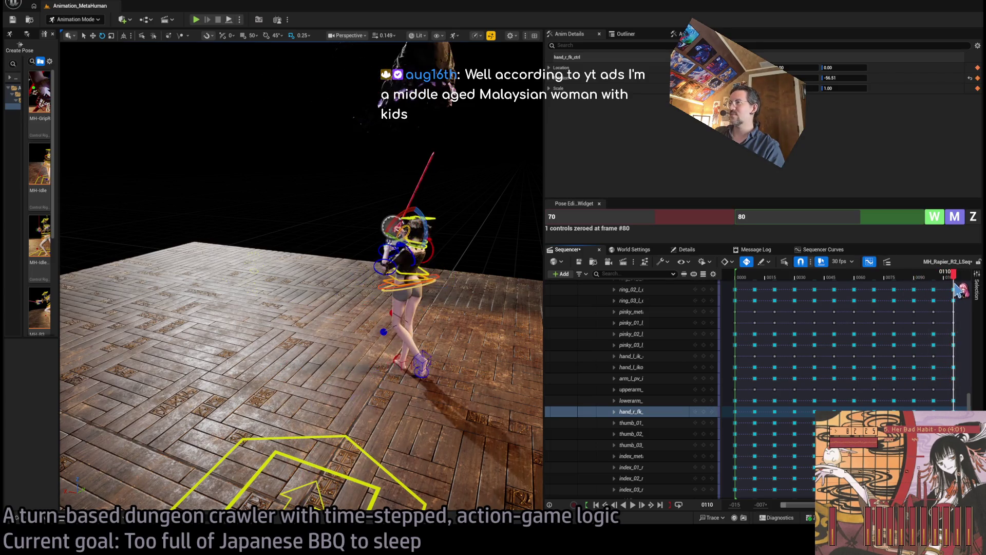
click(739, 278)
drag(740, 280, 735, 280)
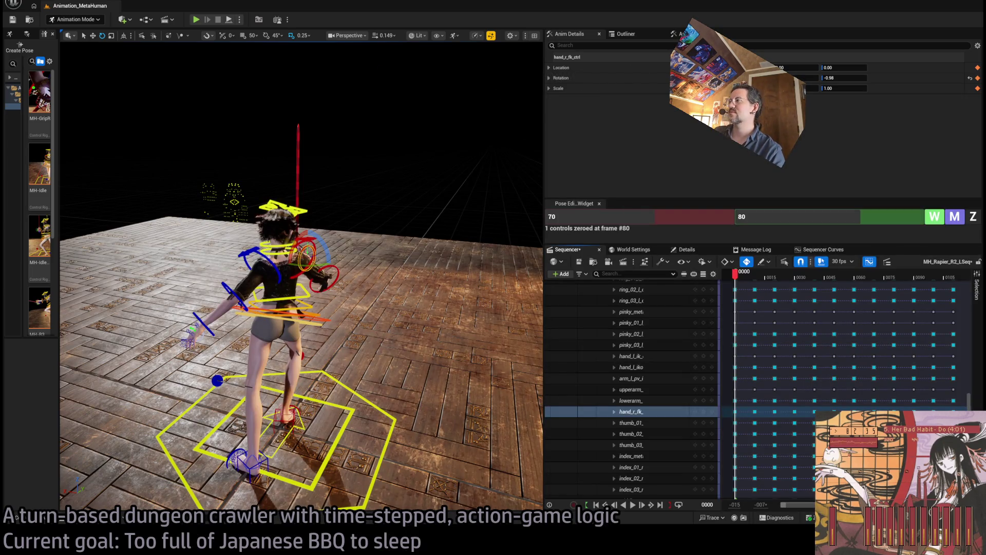
mouse_move(743, 279)
mouse_down()
mouse_move(954, 281)
mouse_move(739, 280)
mouse_up()
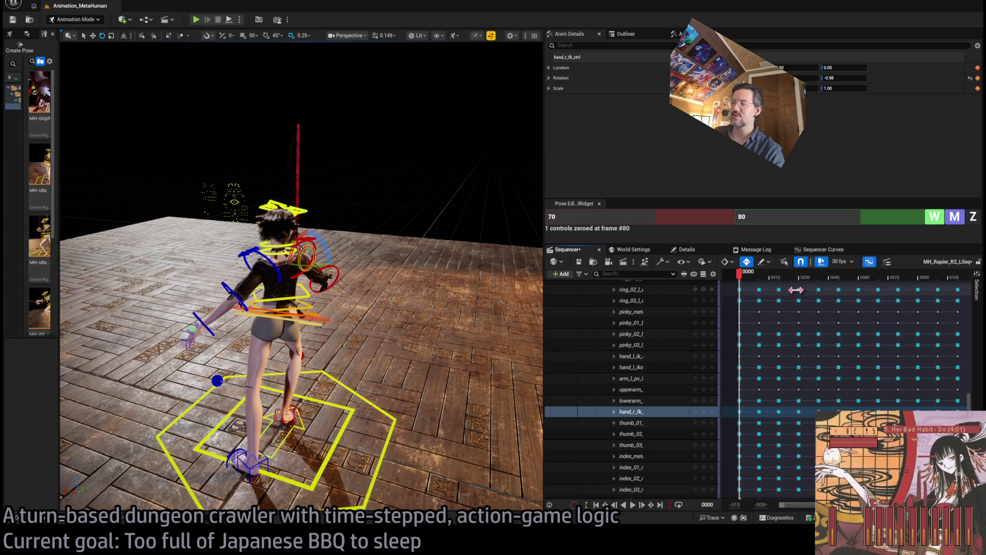
mouse_move(749, 272)
mouse_down()
mouse_move(931, 272)
mouse_move(746, 290)
mouse_up()
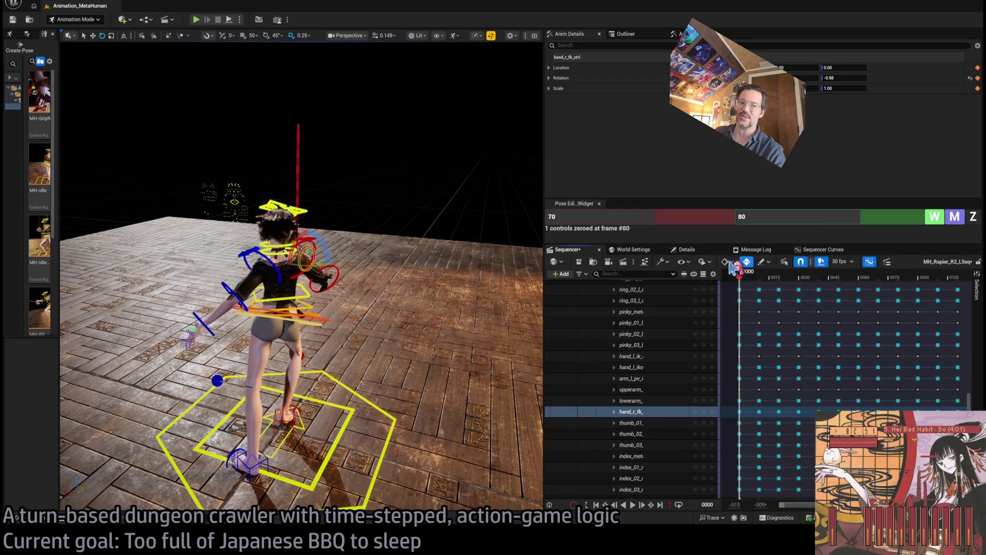